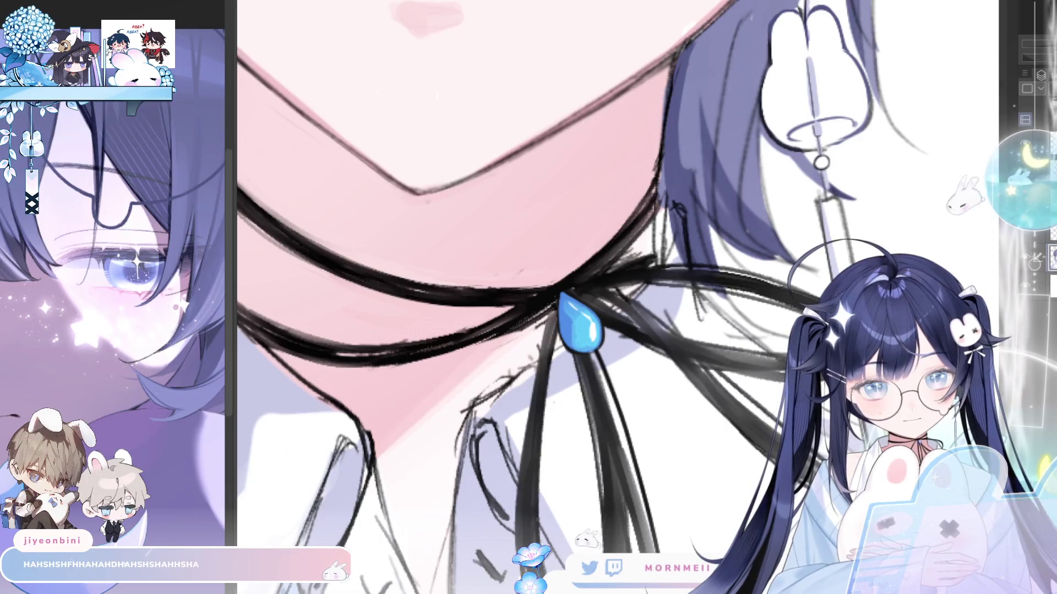
# Paint darker blue on the gem's left side and a bright highlight on its right, then mirror the view to check.
pyautogui.moveTo(575, 322); pyautogui.dragTo(576, 344)
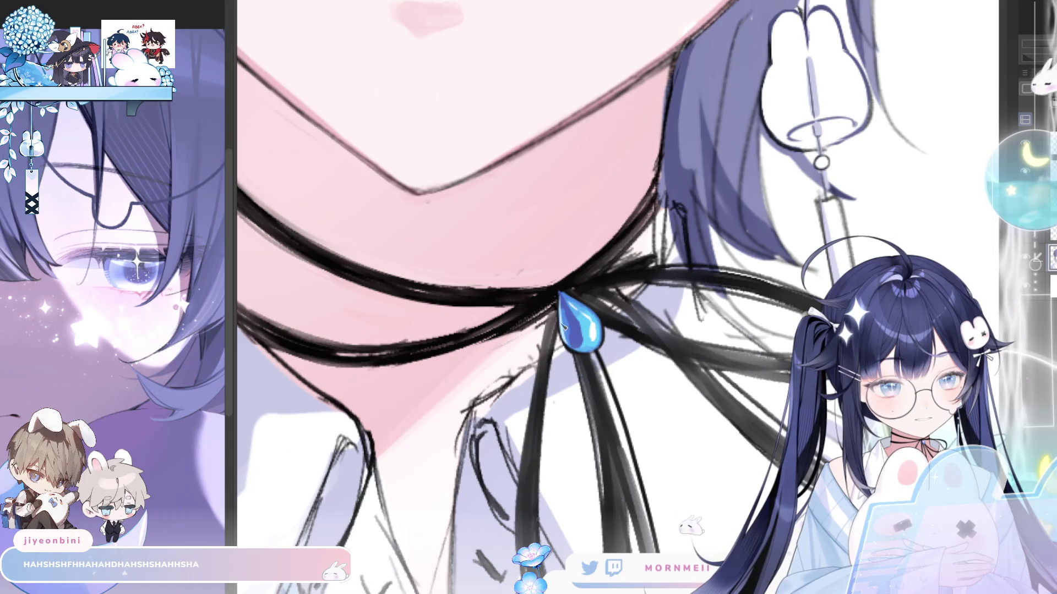
pyautogui.moveTo(597, 315); pyautogui.dragTo(593, 352)
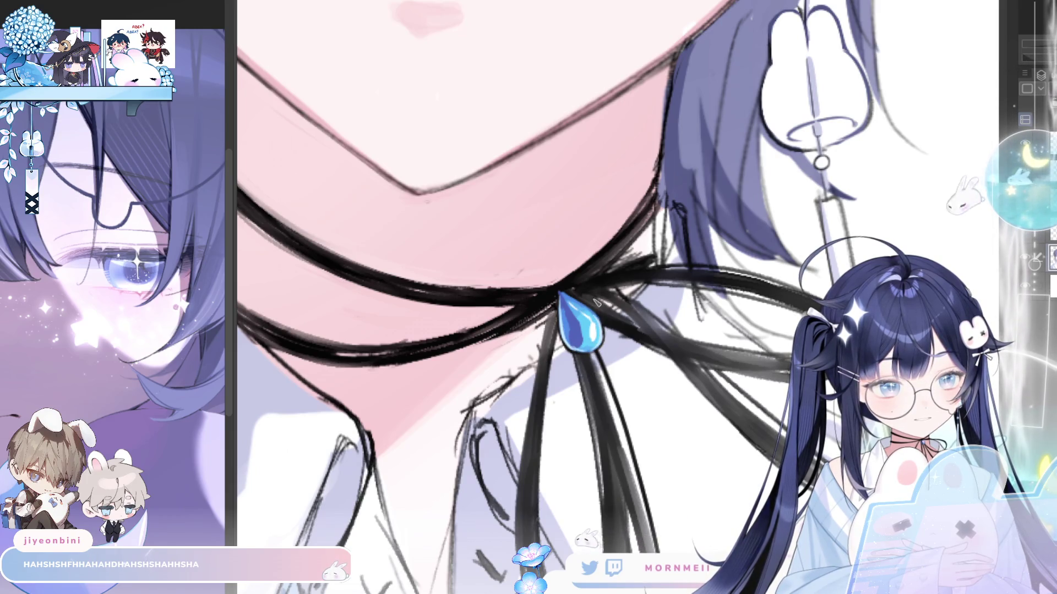
pyautogui.press('h')
pyautogui.scroll(-5, 711, 262)
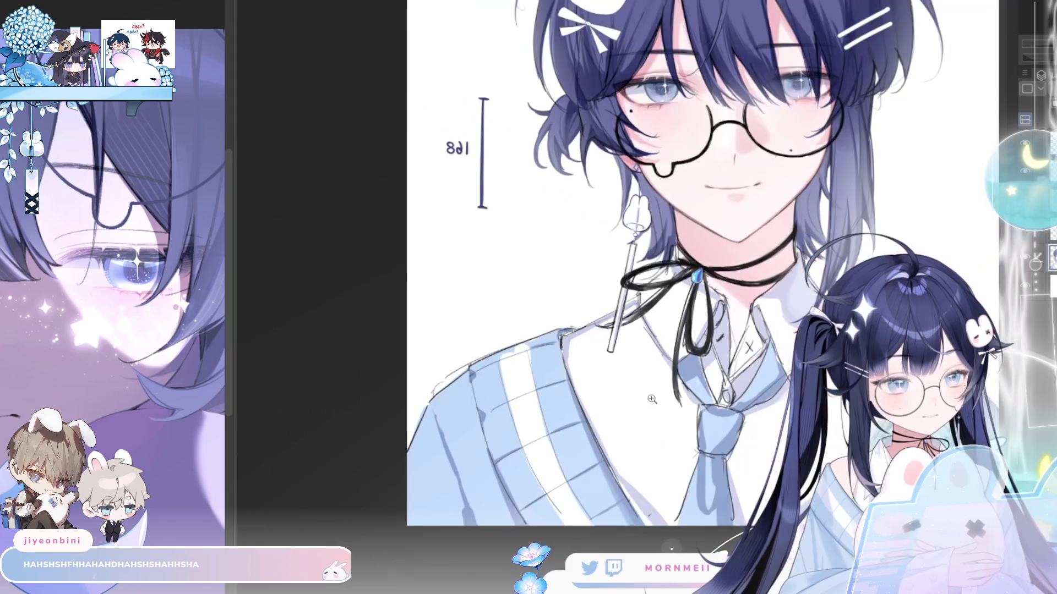
pyautogui.press('h')
pyautogui.scroll(5, 548, 281)
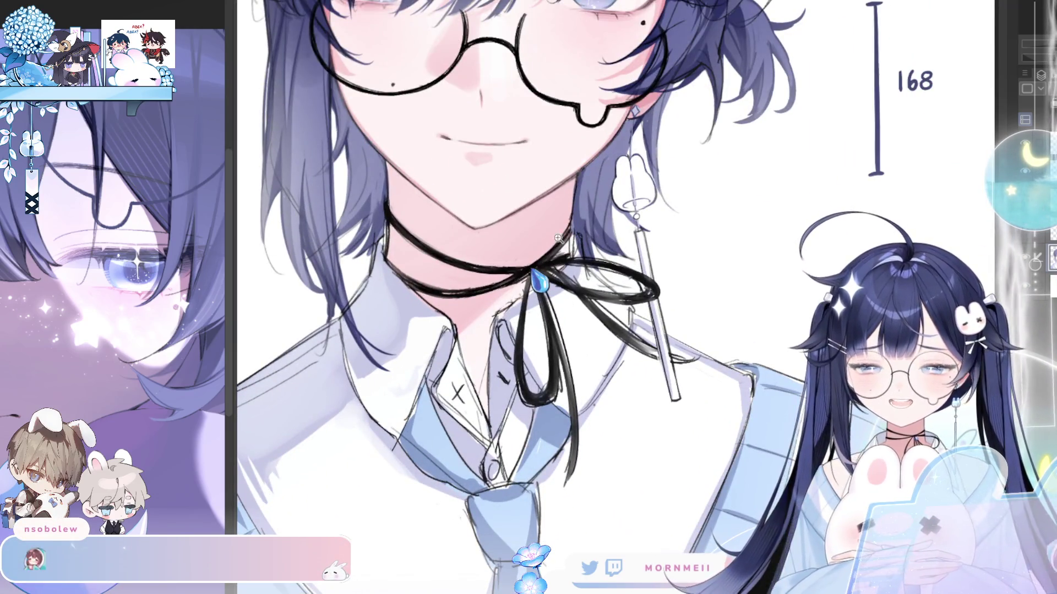
pyautogui.scroll(3, 541, 259)
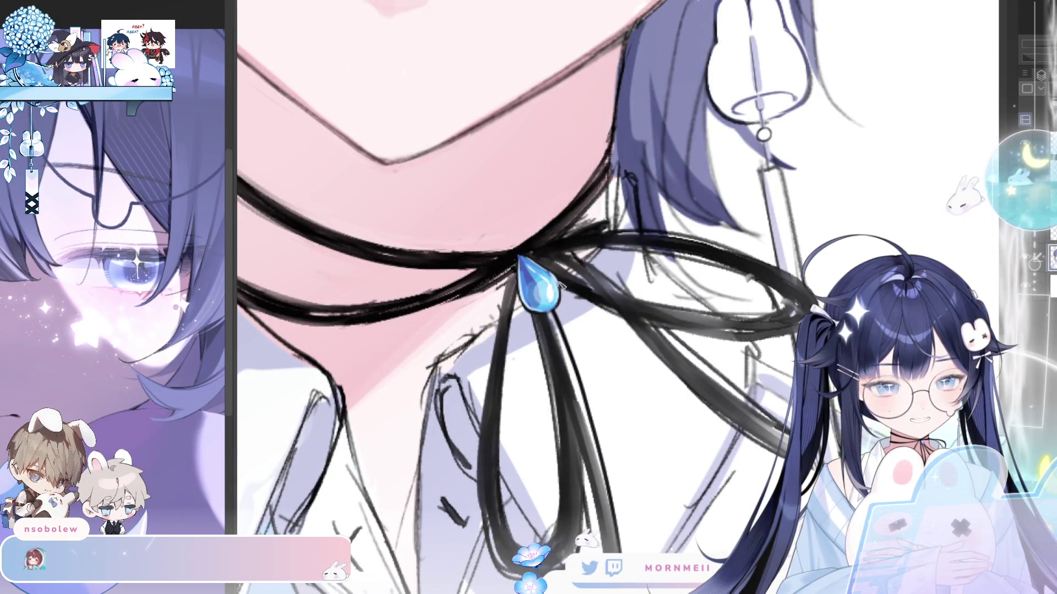
pyautogui.scroll(-5, 561, 284)
pyautogui.press('h')
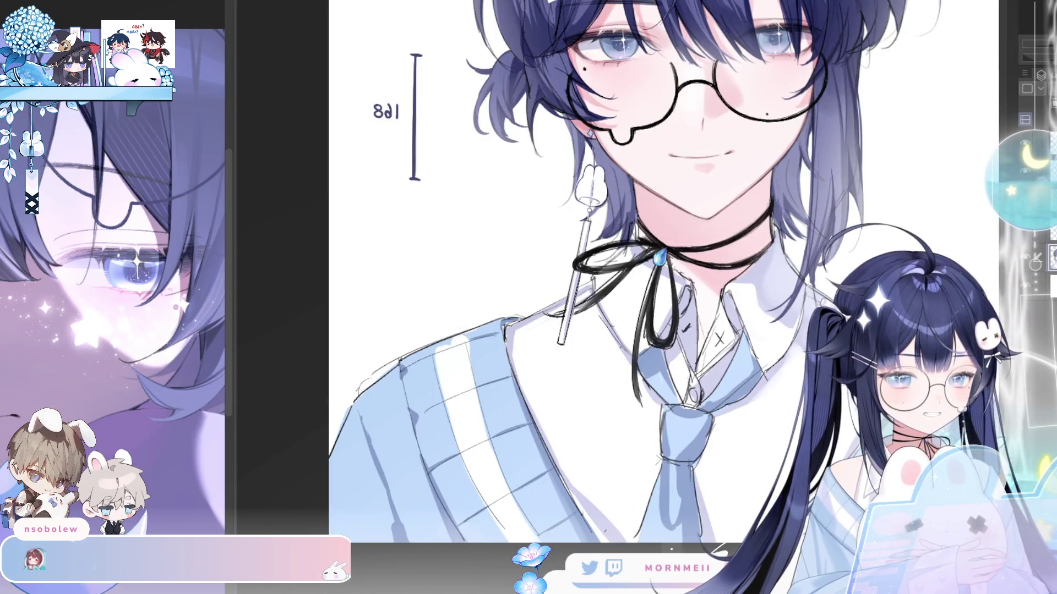
pyautogui.press('h')
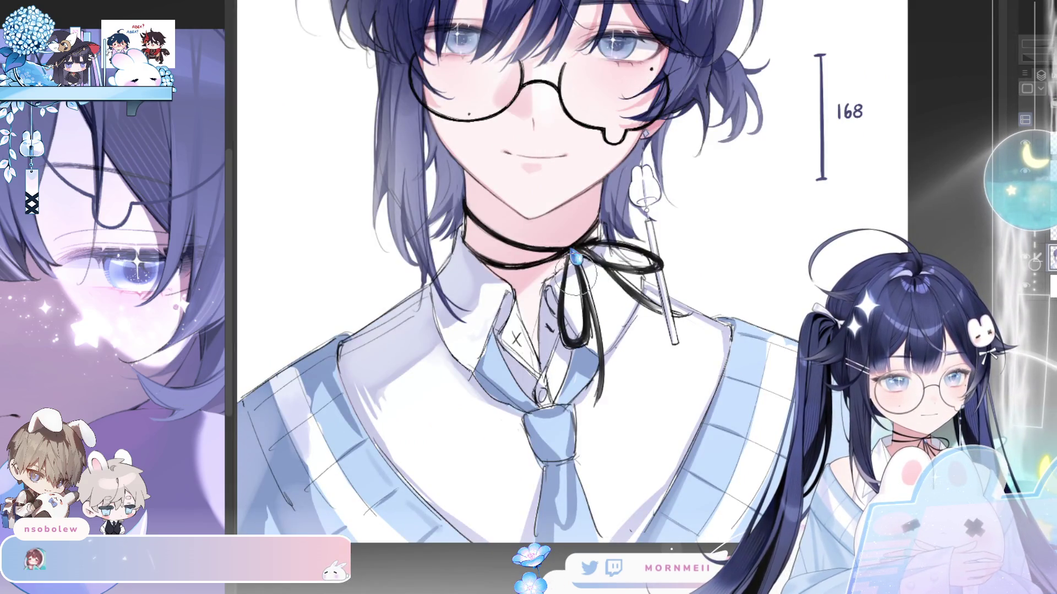
pyautogui.scroll(3, 557, 258)
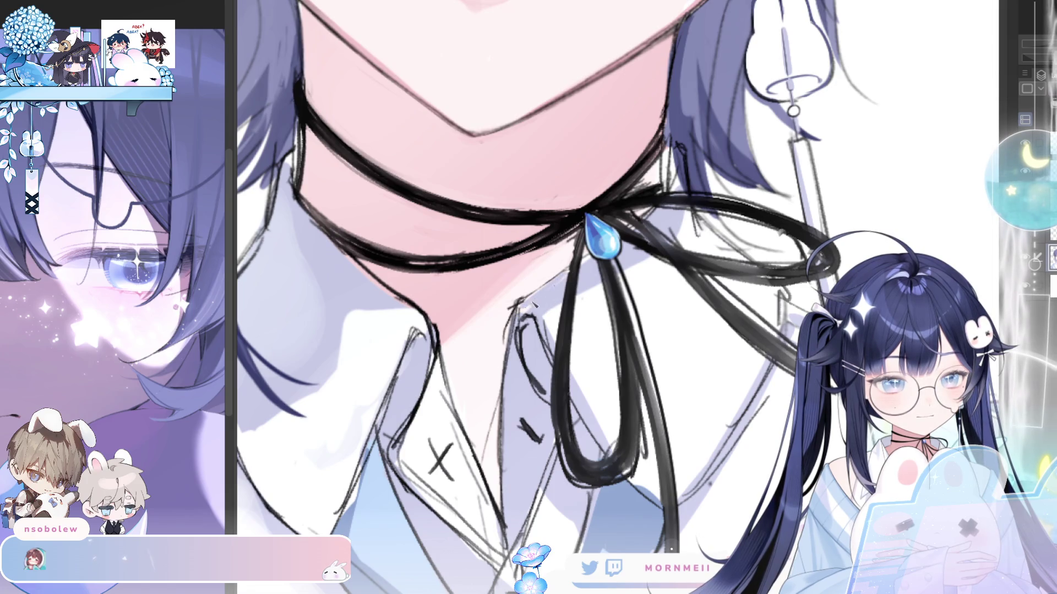
# Erase and lighten the stray sketch lines on the shirt collar.
pyautogui.moveTo(521, 344)
pyautogui.mouseDown()
pyautogui.moveTo(536, 394)
pyautogui.moveTo(519, 303)
pyautogui.mouseUp()
pyautogui.moveTo(503, 358); pyautogui.dragTo(511, 308)
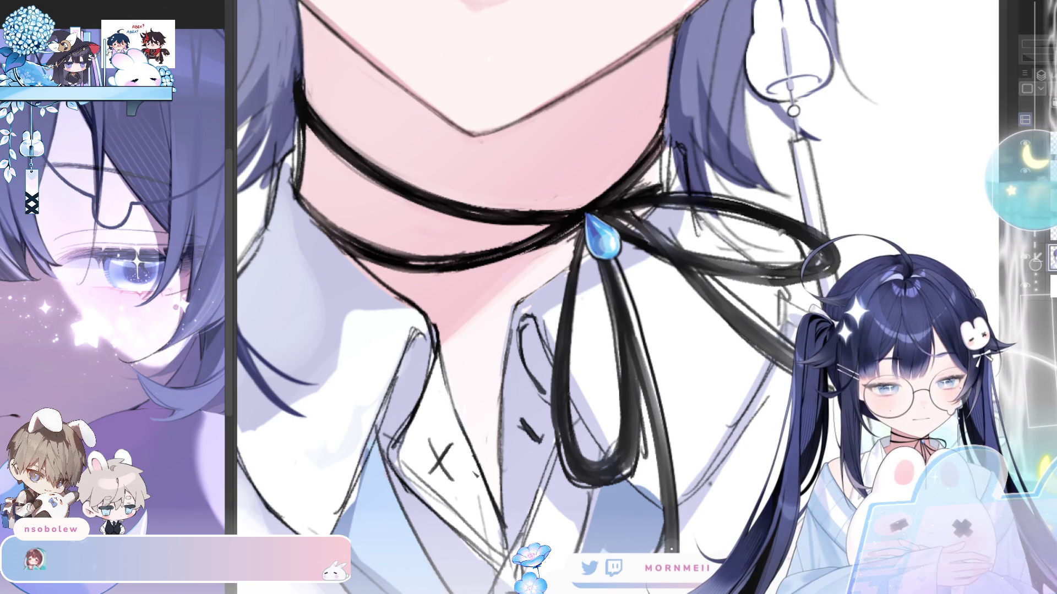
pyautogui.moveTo(413, 408)
pyautogui.mouseDown()
pyautogui.moveTo(399, 468)
pyautogui.moveTo(468, 525)
pyautogui.mouseUp()
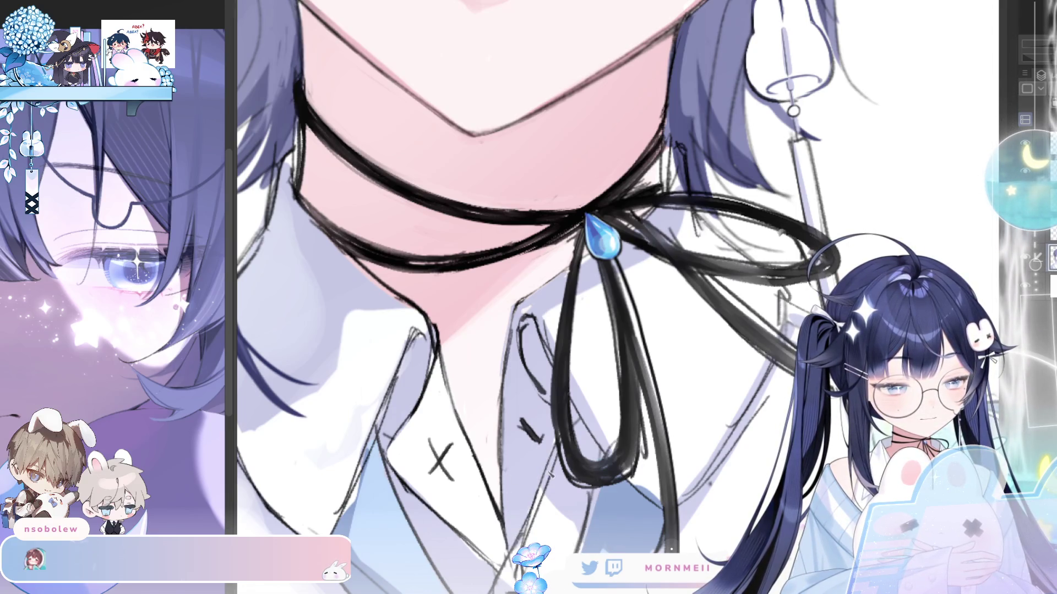
# Paint white strokes over the left side and edge of the tie knot.
pyautogui.scroll(-3, 550, 297)
pyautogui.moveTo(530, 409); pyautogui.dragTo(493, 479)
pyautogui.moveTo(509, 429)
pyautogui.mouseDown()
pyautogui.moveTo(498, 462)
pyautogui.moveTo(512, 479)
pyautogui.mouseUp()
pyautogui.moveTo(534, 402); pyautogui.dragTo(525, 481)
# Whiten and touch up the edges and lines around the tie knot.
pyautogui.moveTo(531, 394); pyautogui.dragTo(529, 482)
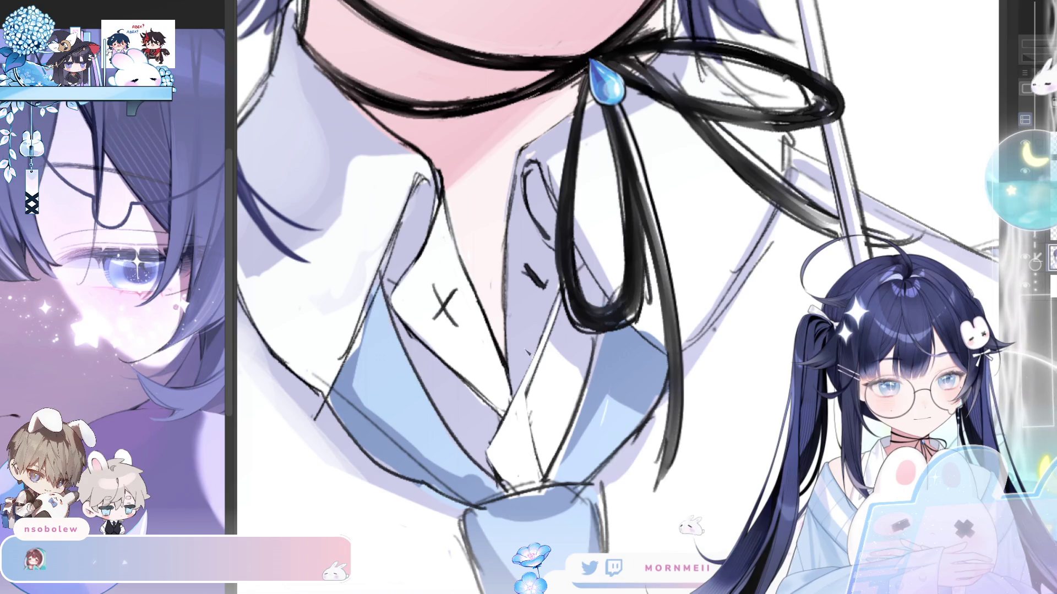
pyautogui.moveTo(526, 391); pyautogui.dragTo(504, 435)
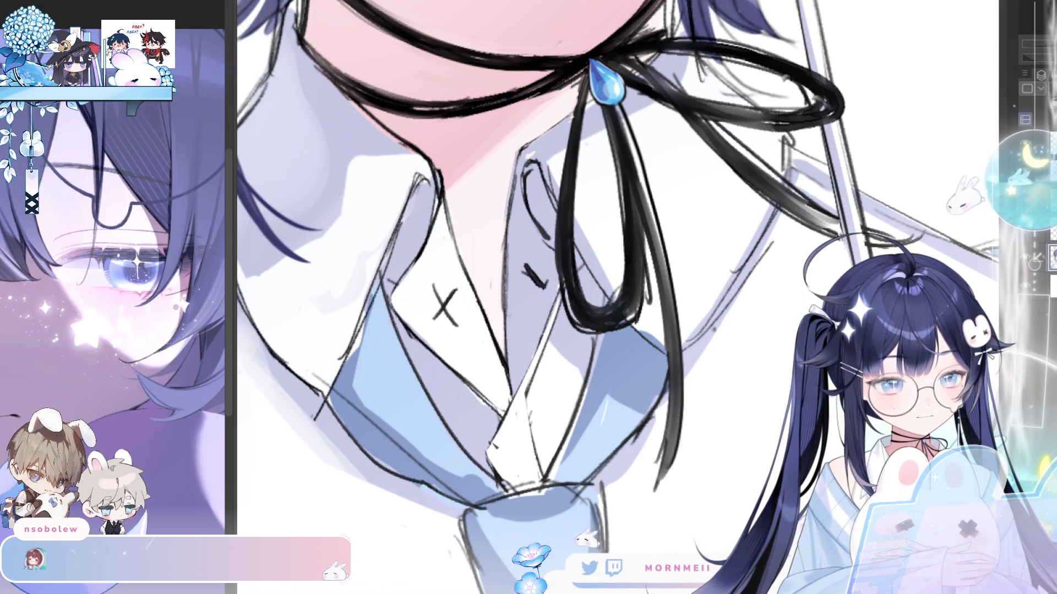
pyautogui.moveTo(532, 386)
pyautogui.mouseDown()
pyautogui.moveTo(504, 444)
pyautogui.moveTo(512, 435)
pyautogui.moveTo(523, 465)
pyautogui.mouseUp()
# Draw a small round button on the shirt placket and check it in mirrored view.
pyautogui.moveTo(482, 383); pyautogui.dragTo(487, 388)
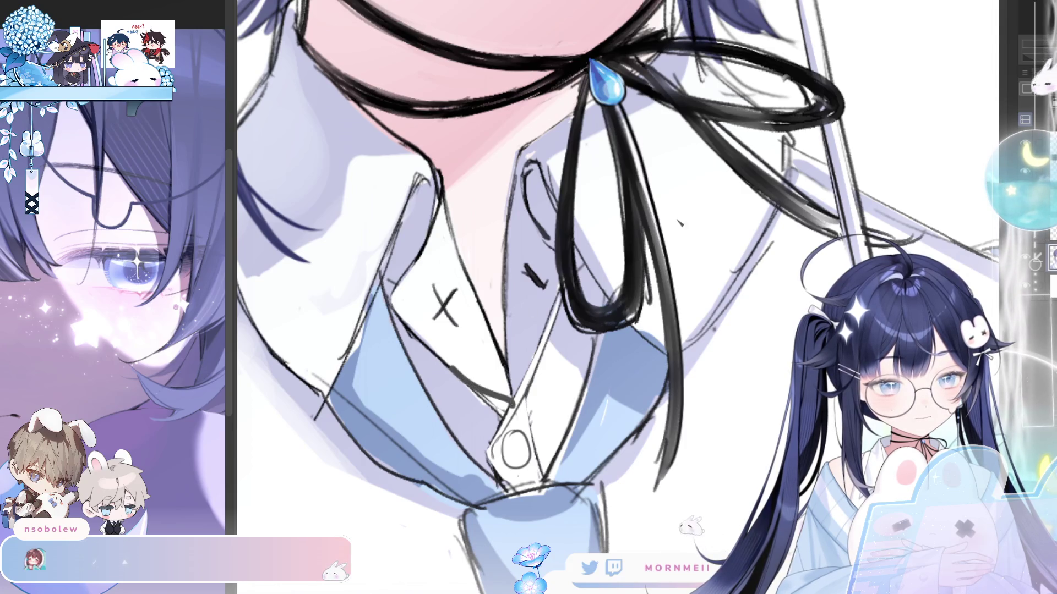
pyautogui.press('h')
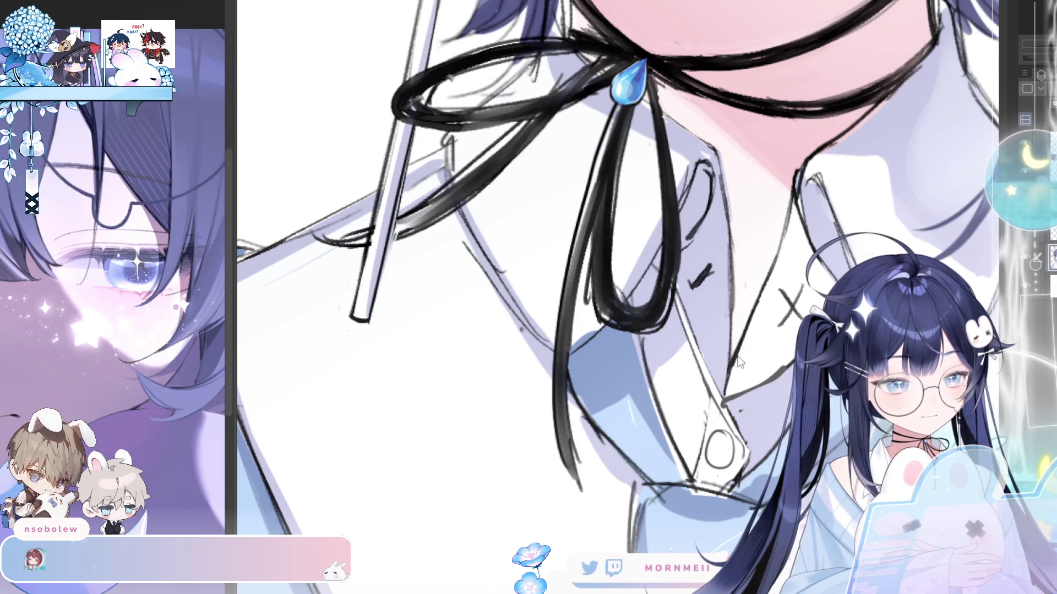
pyautogui.press('h')
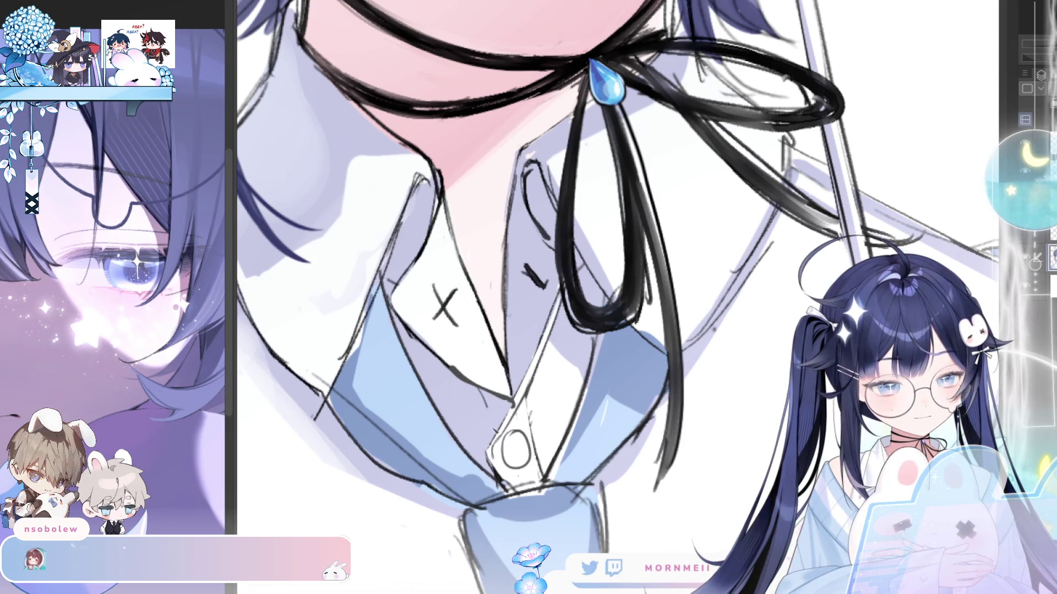
pyautogui.press('h')
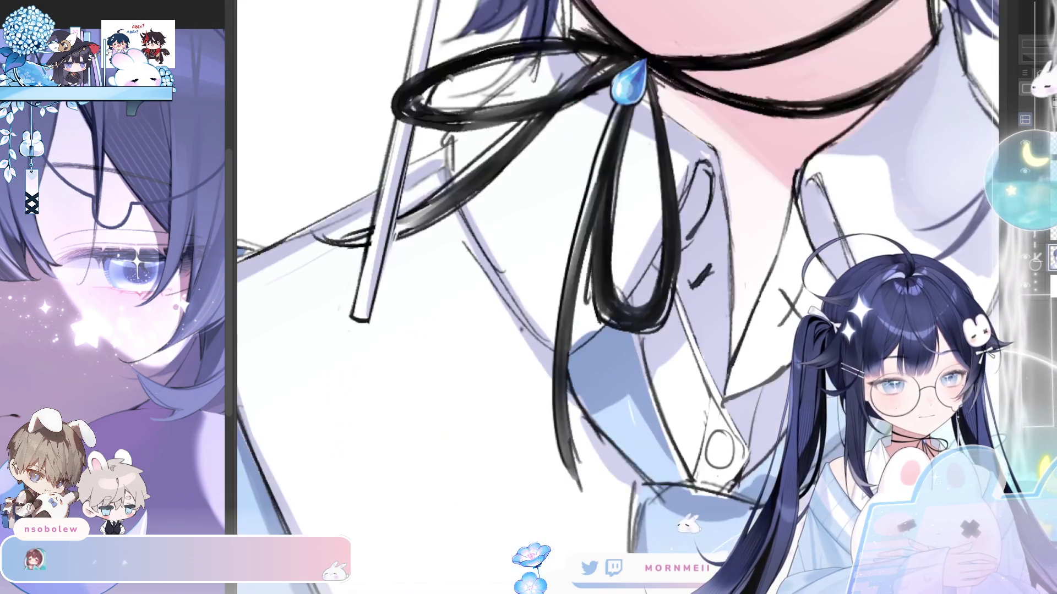
pyautogui.press('h')
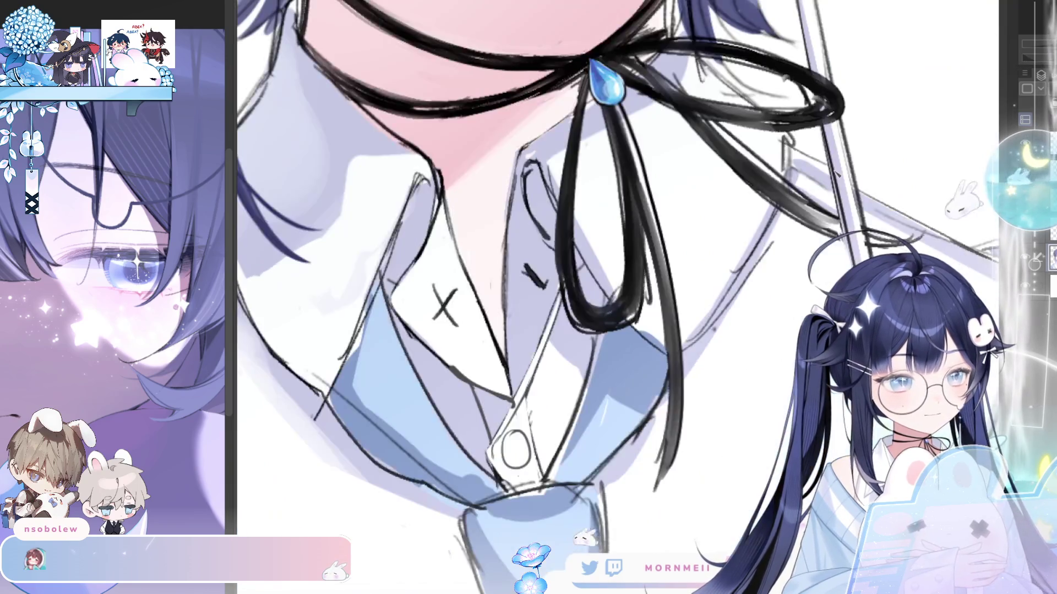
# Undo a stray collar stroke, then bring the choker and collar into mirrored view.
pyautogui.moveTo(389, 306); pyautogui.dragTo(431, 337)
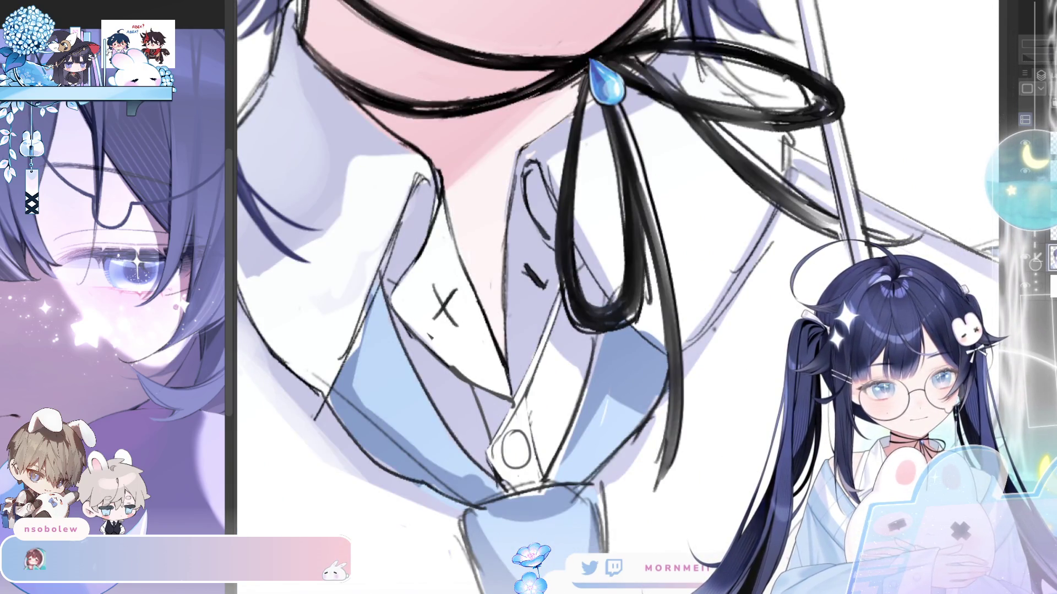
pyautogui.hotkey('ctrl', 'z')
pyautogui.moveTo(492, 252); pyautogui.dragTo(508, 338)
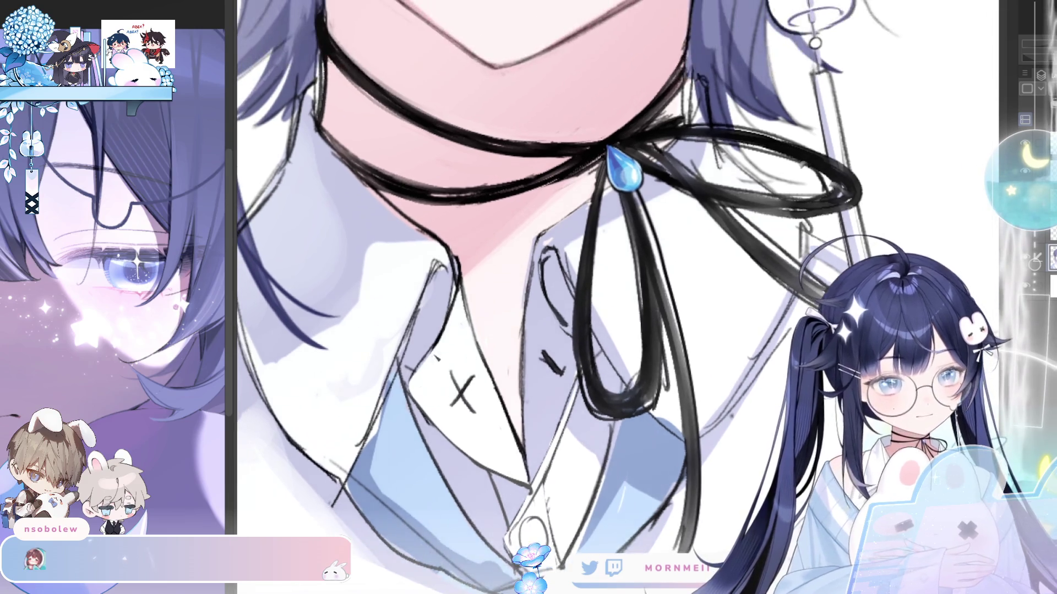
pyautogui.press('h')
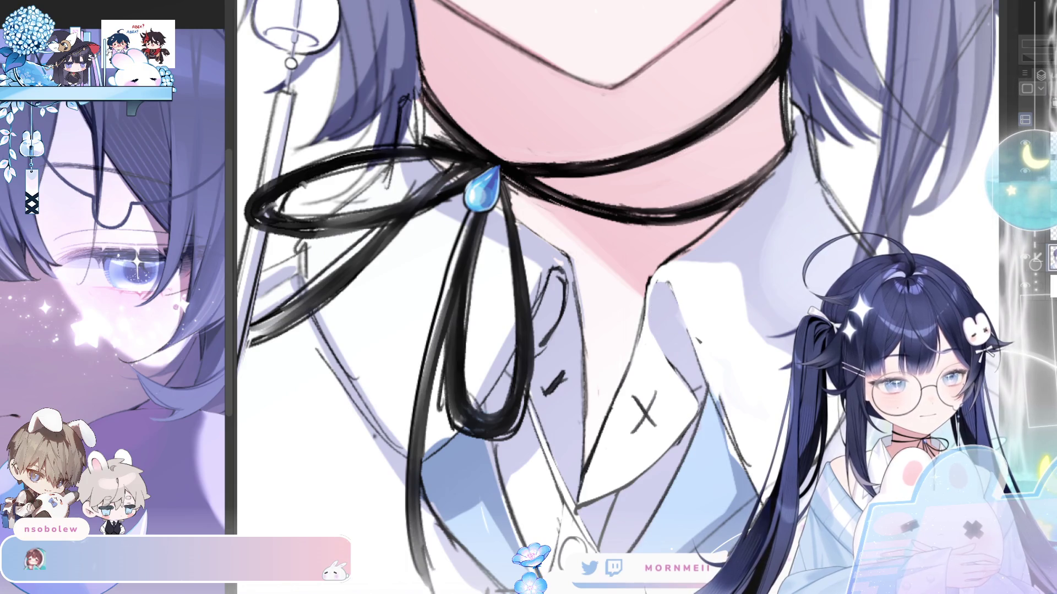
# Erase part of the collar sketch line and refine the lower collar edge line.
pyautogui.press('h')
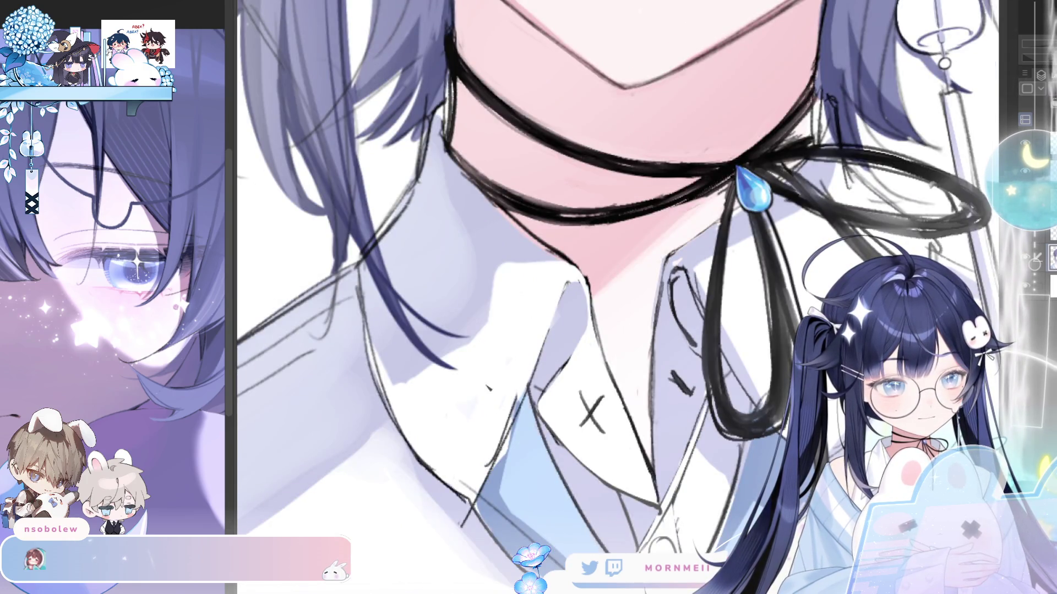
pyautogui.moveTo(514, 399); pyautogui.dragTo(488, 466)
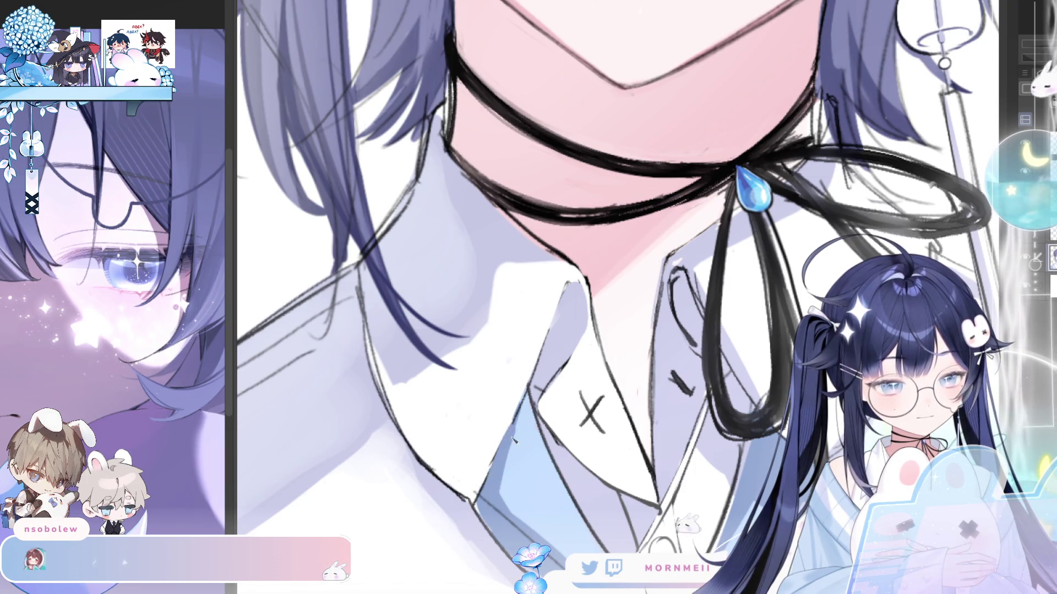
pyautogui.moveTo(493, 515); pyautogui.dragTo(393, 404)
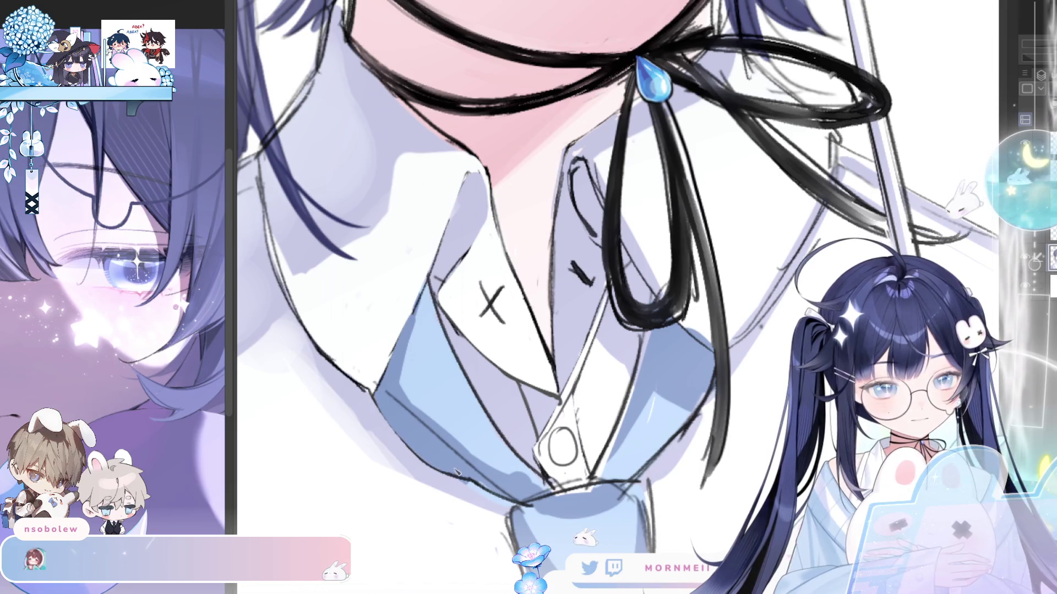
pyautogui.moveTo(391, 388); pyautogui.dragTo(498, 477)
pyautogui.moveTo(407, 408); pyautogui.dragTo(509, 487)
pyautogui.moveTo(438, 324); pyautogui.dragTo(525, 493)
pyautogui.moveTo(463, 397); pyautogui.dragTo(542, 487)
pyautogui.moveTo(498, 435); pyautogui.dragTo(551, 487)
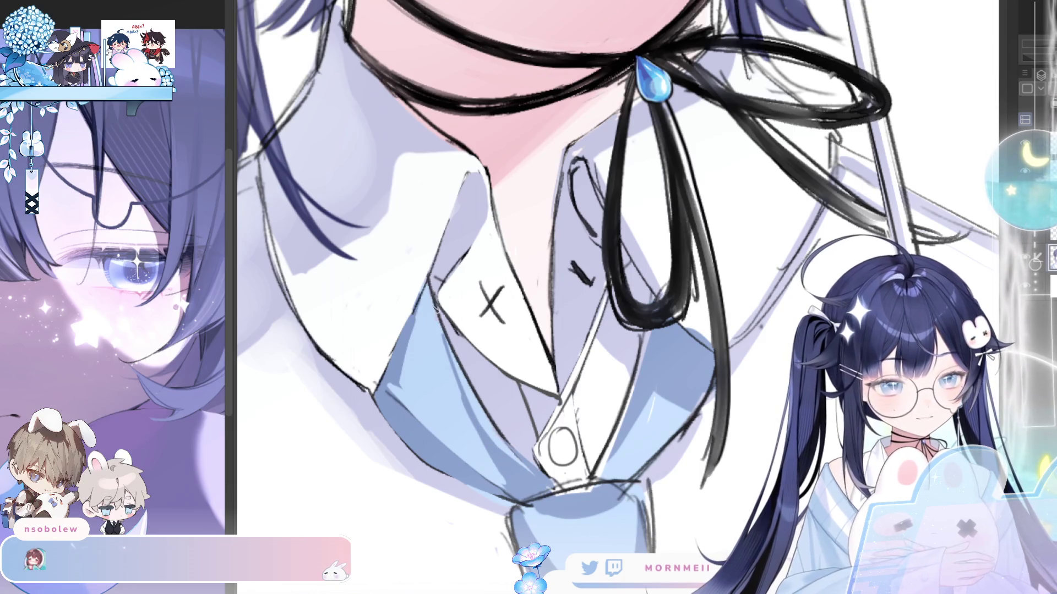
# Touch up the blue collar shading and edge, then mirror the view to check.
pyautogui.moveTo(404, 319)
pyautogui.mouseDown()
pyautogui.moveTo(410, 396)
pyautogui.moveTo(430, 405)
pyautogui.moveTo(403, 390)
pyautogui.mouseUp()
pyautogui.moveTo(407, 313)
pyautogui.mouseDown()
pyautogui.moveTo(410, 366)
pyautogui.moveTo(477, 476)
pyautogui.mouseUp()
pyautogui.moveTo(435, 435); pyautogui.dragTo(504, 487)
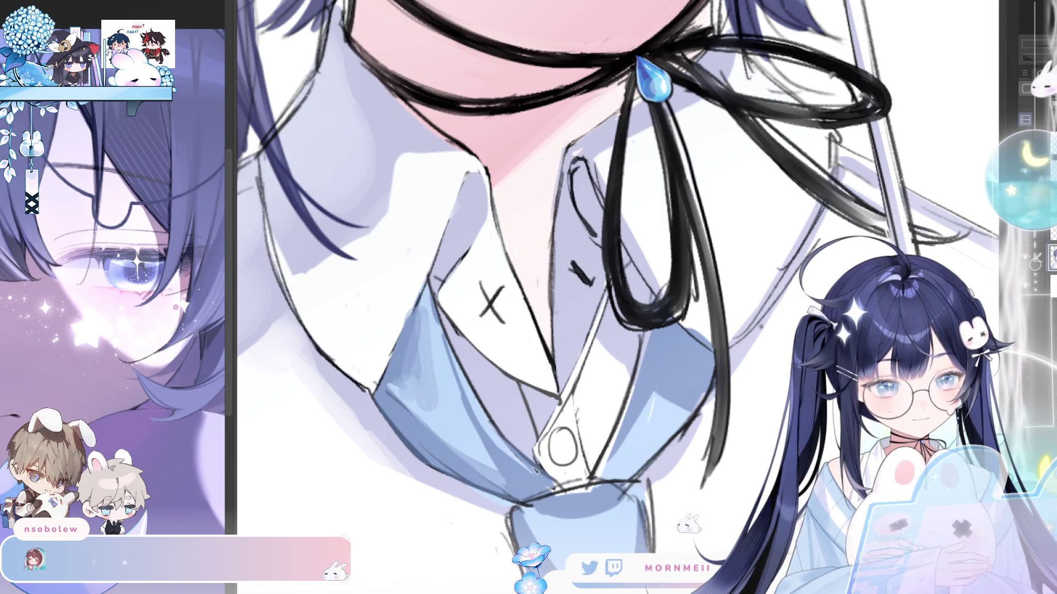
pyautogui.press('h')
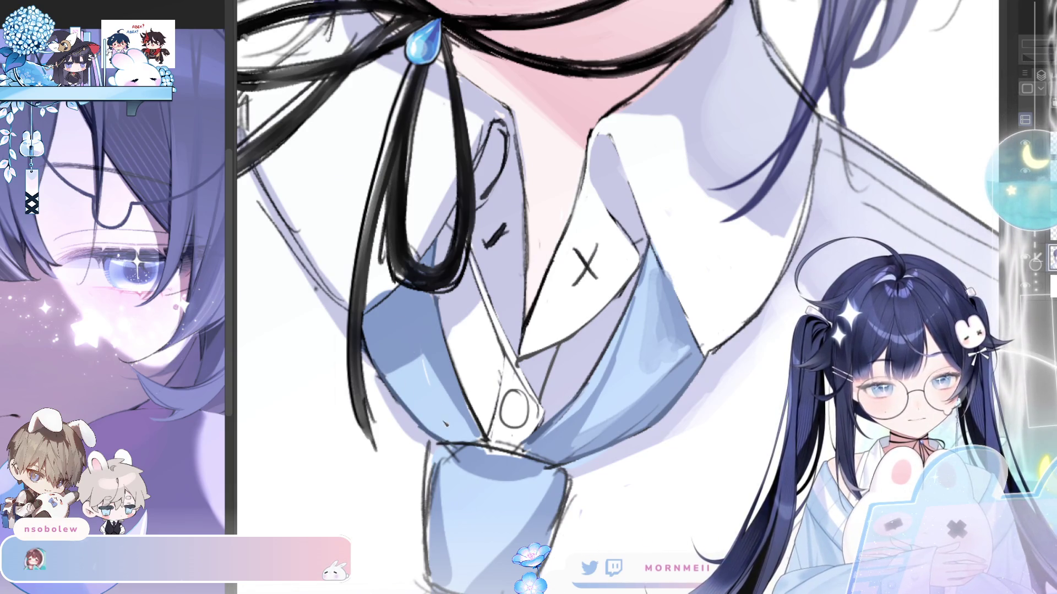
# Brush darker blue shading onto the tie's left fold.
pyautogui.moveTo(424, 410)
pyautogui.mouseDown()
pyautogui.moveTo(476, 443)
pyautogui.moveTo(434, 415)
pyautogui.moveTo(437, 392)
pyautogui.mouseUp()
pyautogui.moveTo(455, 435)
pyautogui.mouseDown()
pyautogui.moveTo(427, 388)
pyautogui.moveTo(458, 423)
pyautogui.mouseUp()
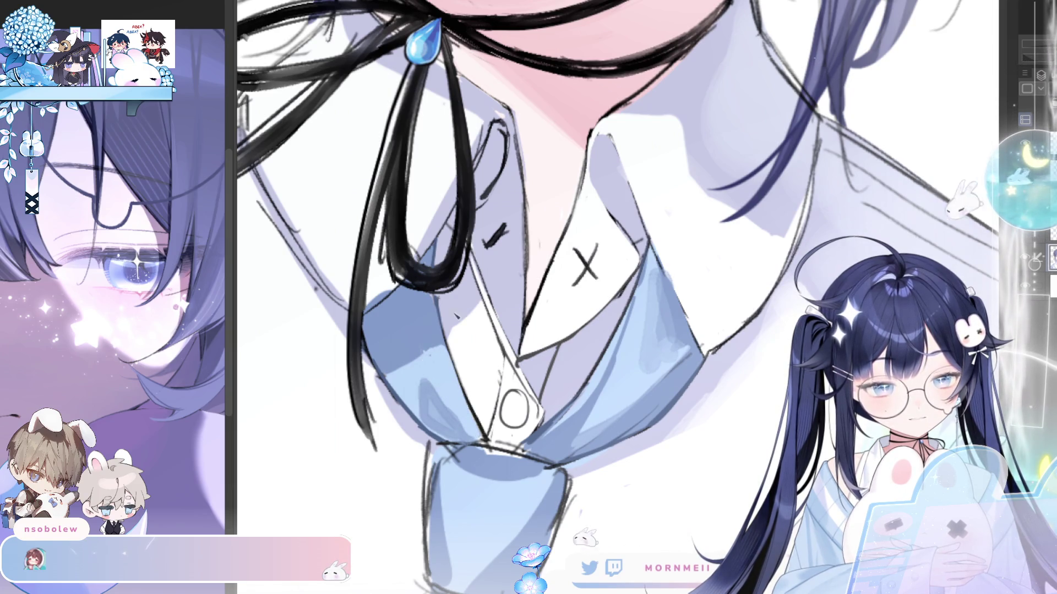
pyautogui.moveTo(434, 387); pyautogui.dragTo(466, 434)
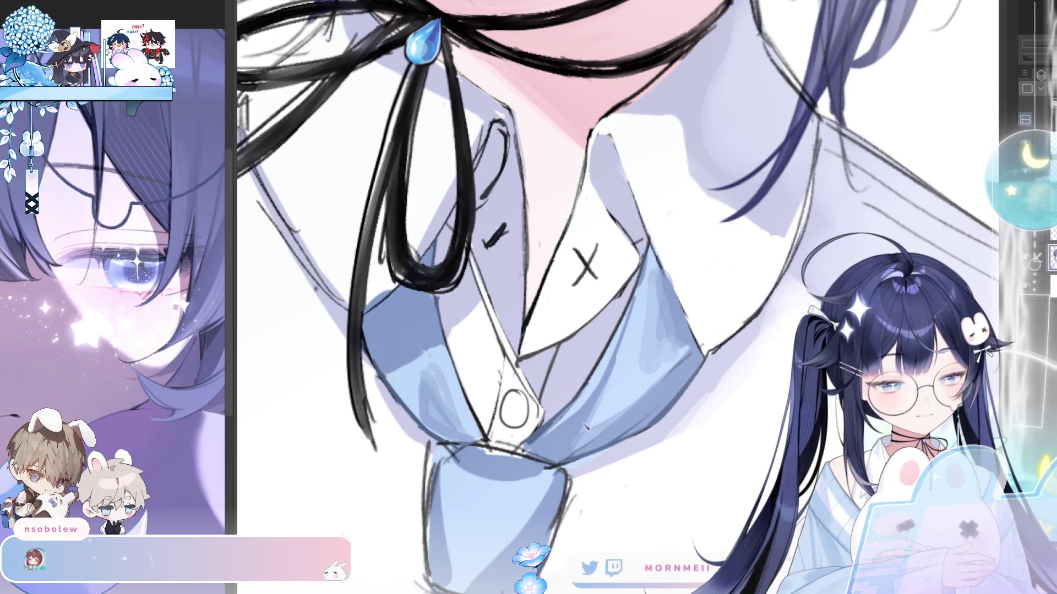
pyautogui.press('h')
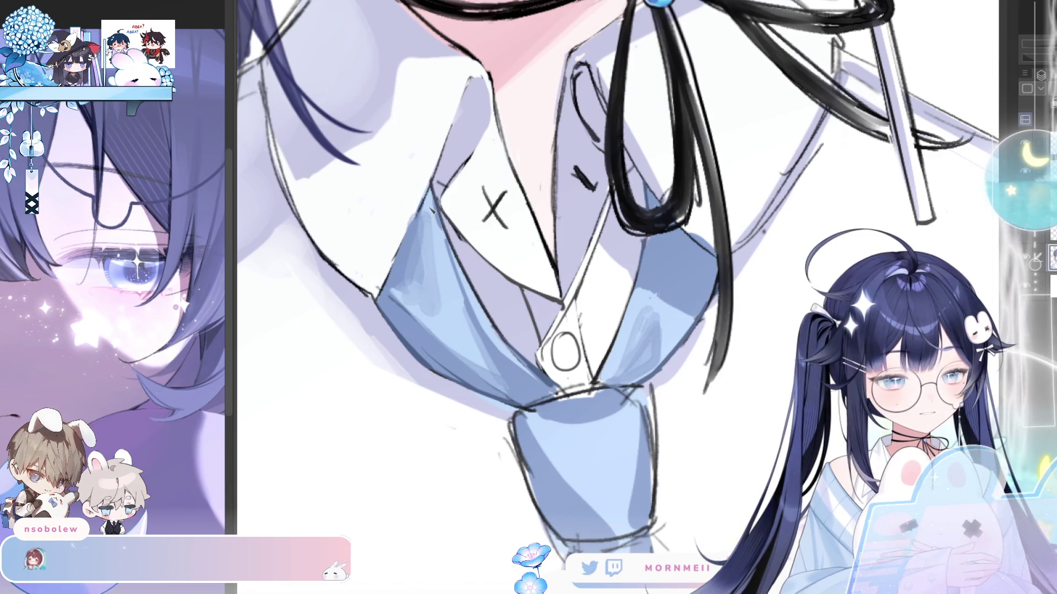
# Zoom in and softly shade the tie knot's left, lower and right edges in darker blue.
pyautogui.scroll(-5, 553, 227)
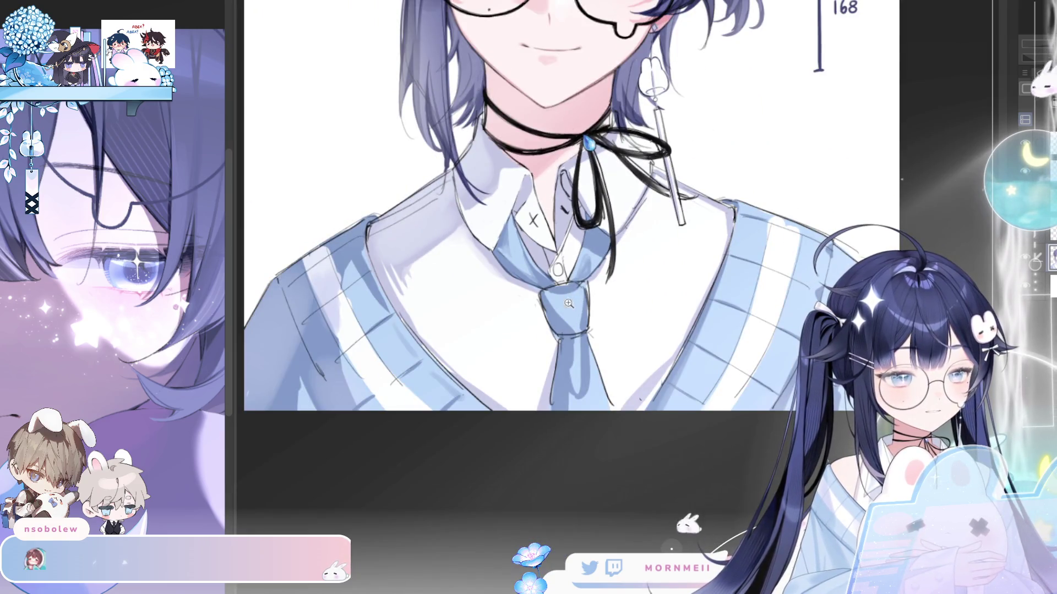
pyautogui.click(571, 286)
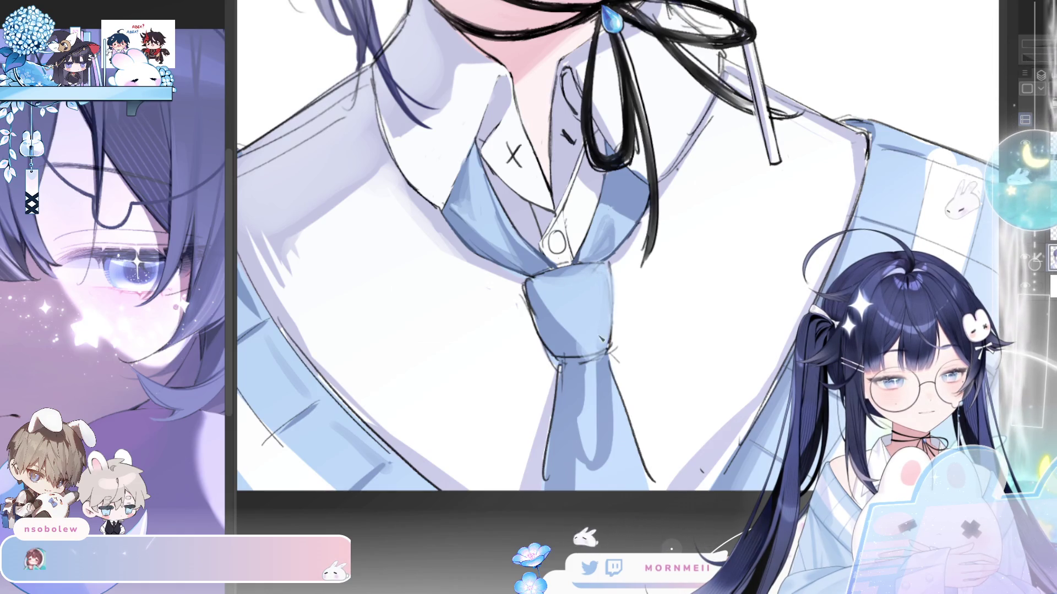
pyautogui.moveTo(547, 325)
pyautogui.mouseDown()
pyautogui.moveTo(532, 299)
pyautogui.moveTo(543, 352)
pyautogui.moveTo(566, 336)
pyautogui.mouseUp()
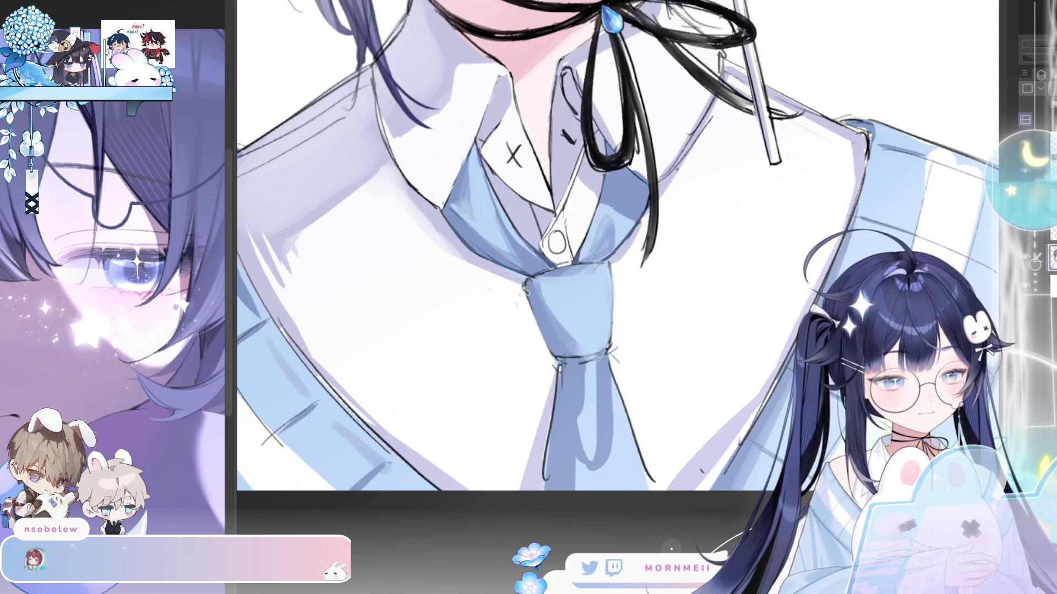
pyautogui.moveTo(525, 290)
pyautogui.mouseDown()
pyautogui.moveTo(550, 345)
pyautogui.moveTo(569, 339)
pyautogui.mouseUp()
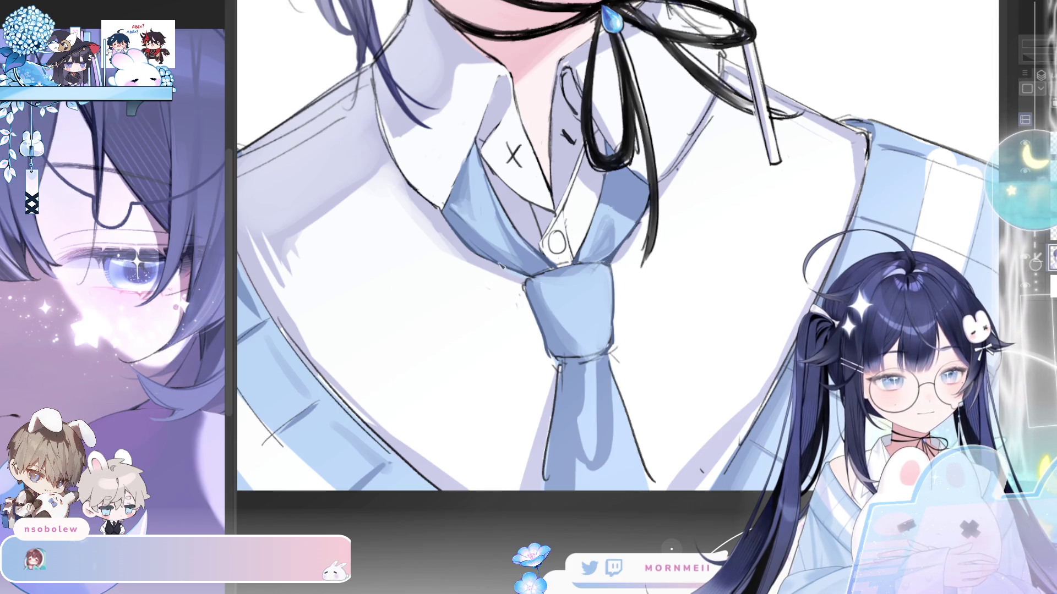
pyautogui.press('h')
pyautogui.press('h')
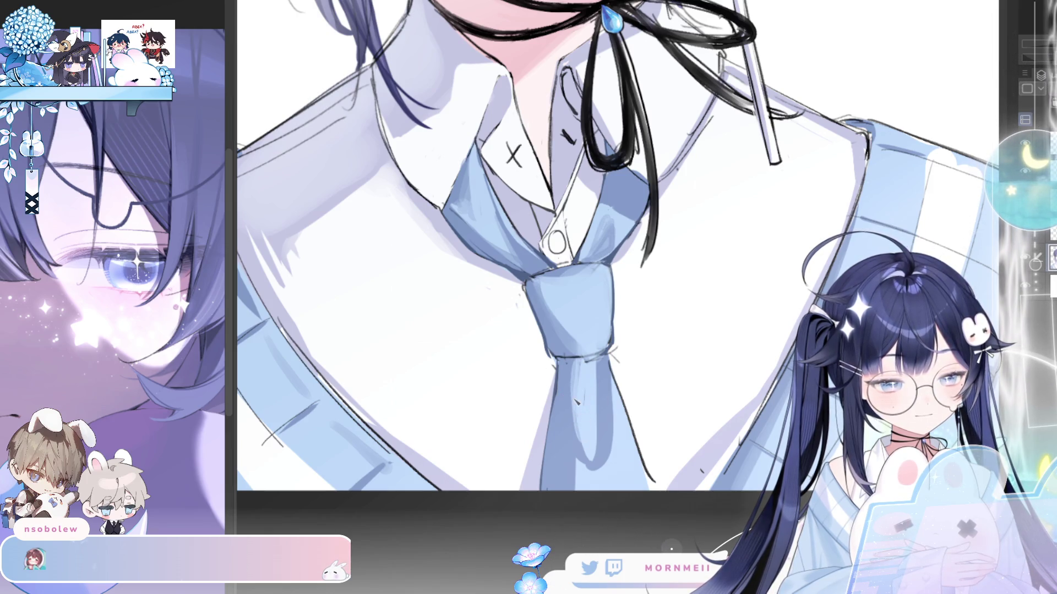
pyautogui.moveTo(584, 375); pyautogui.dragTo(581, 373)
pyautogui.moveTo(615, 317); pyautogui.dragTo(612, 299)
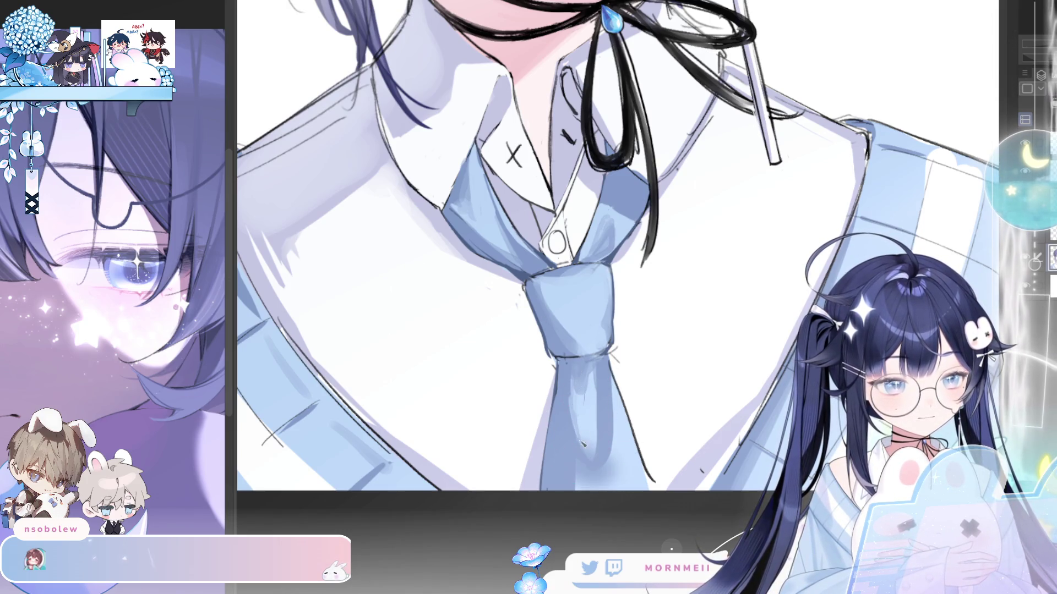
# Paint darker blue down the lower tie's highlight and check it in mirrored view.
pyautogui.moveTo(584, 465); pyautogui.dragTo(592, 392)
pyautogui.moveTo(574, 440); pyautogui.dragTo(569, 381)
pyautogui.moveTo(561, 465); pyautogui.dragTo(564, 424)
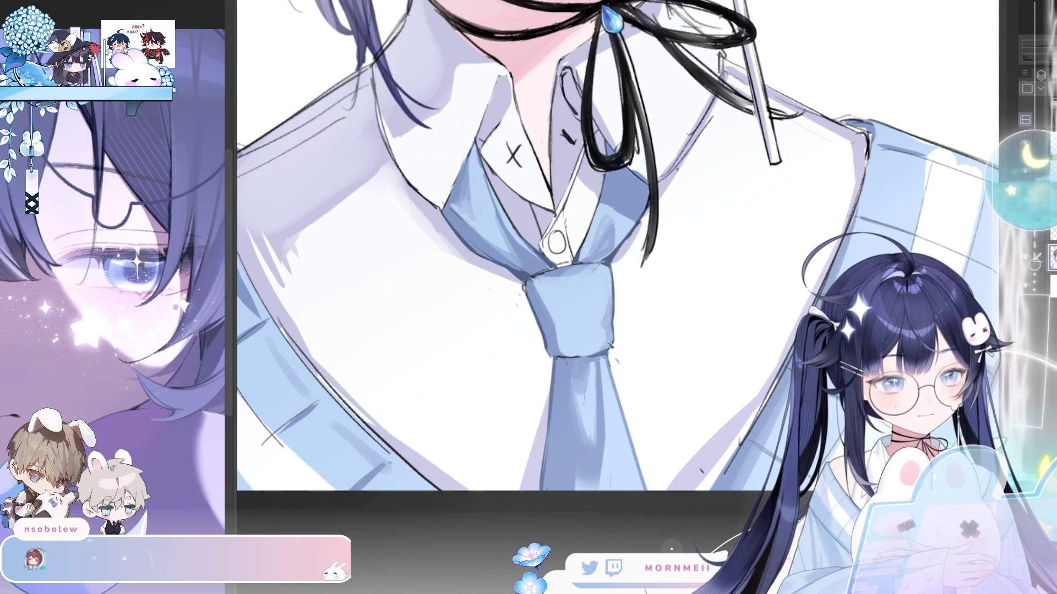
pyautogui.press('h')
pyautogui.press('h')
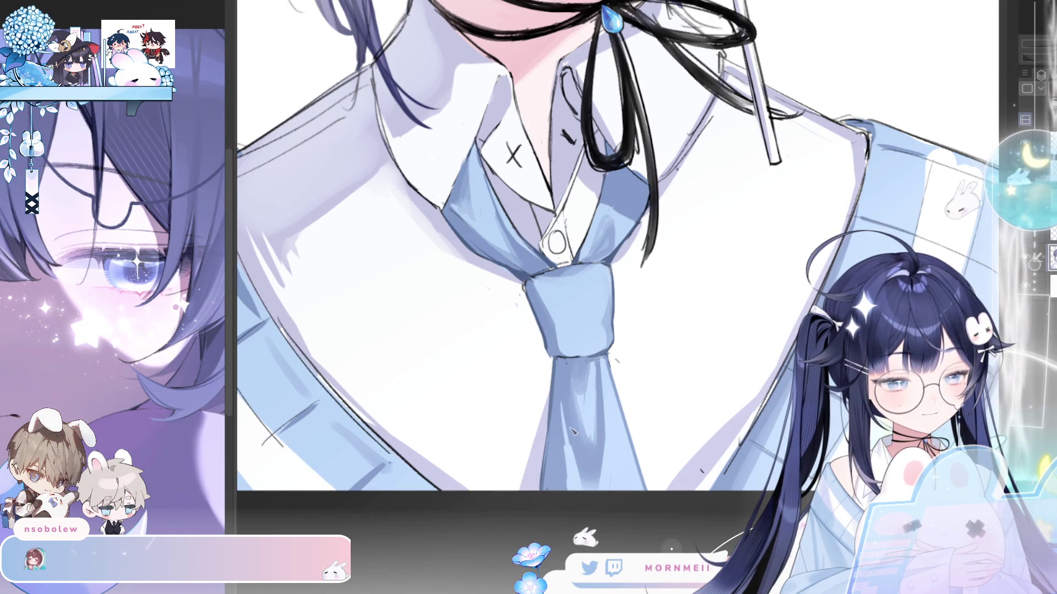
pyautogui.press('h')
pyautogui.press('h')
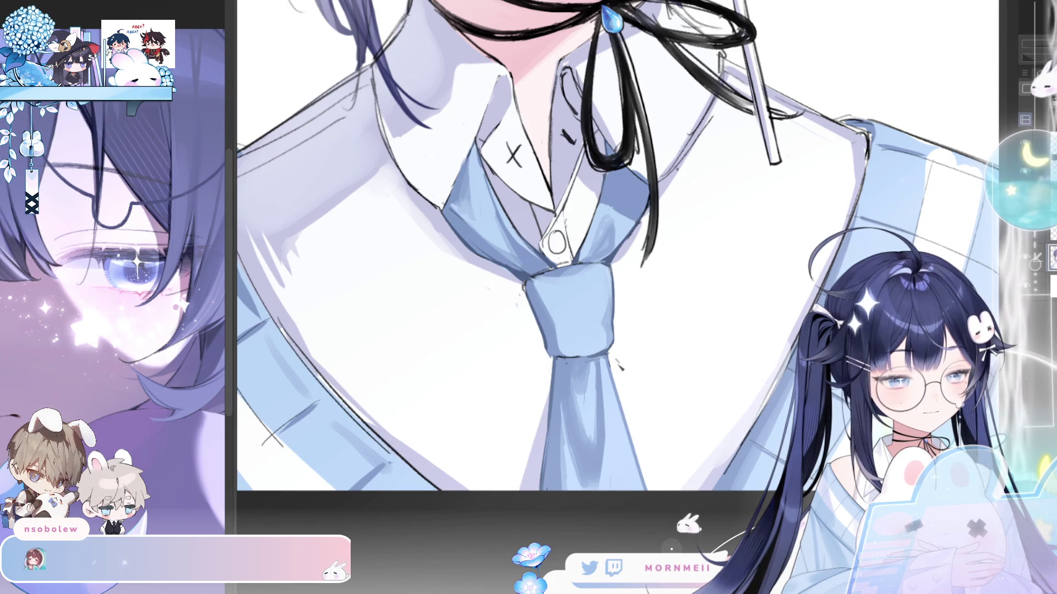
pyautogui.scroll(-3, 537, 409)
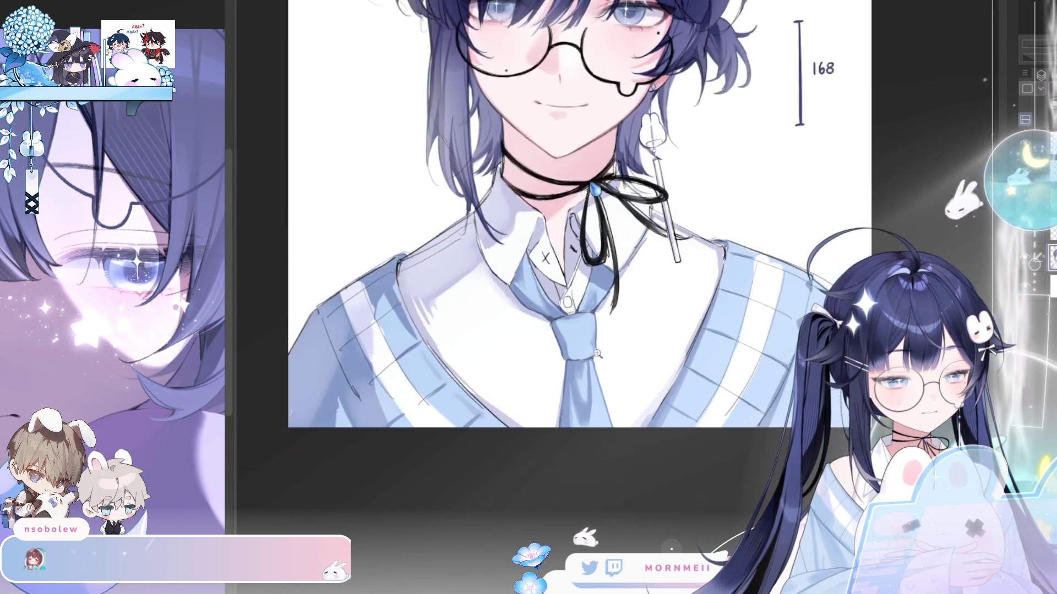
pyautogui.press('h')
pyautogui.scroll(1, 819, 292)
pyautogui.press('h')
pyautogui.scroll(3, 510, 445)
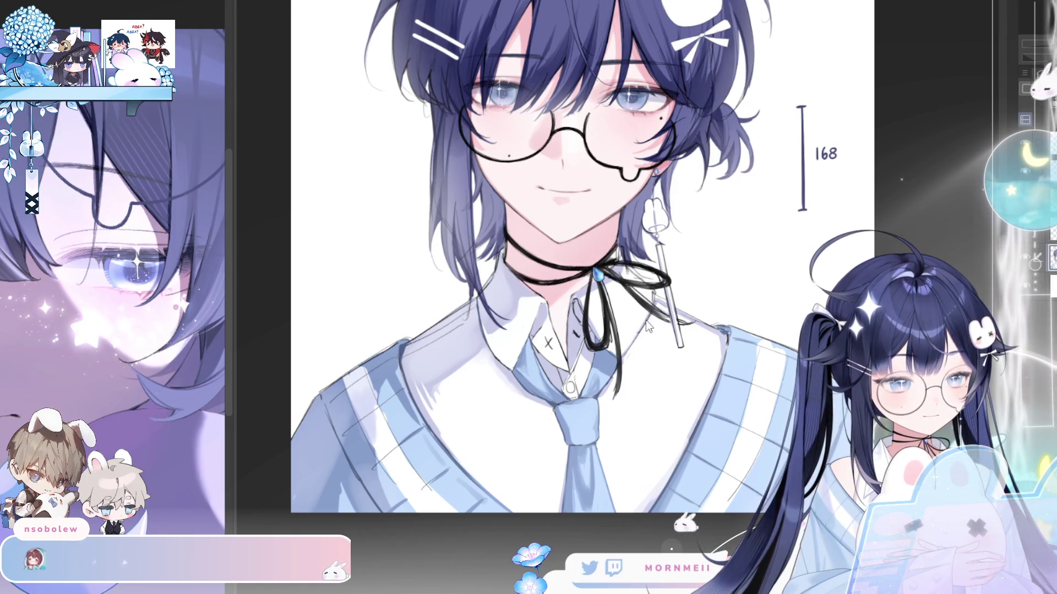
pyautogui.press('h')
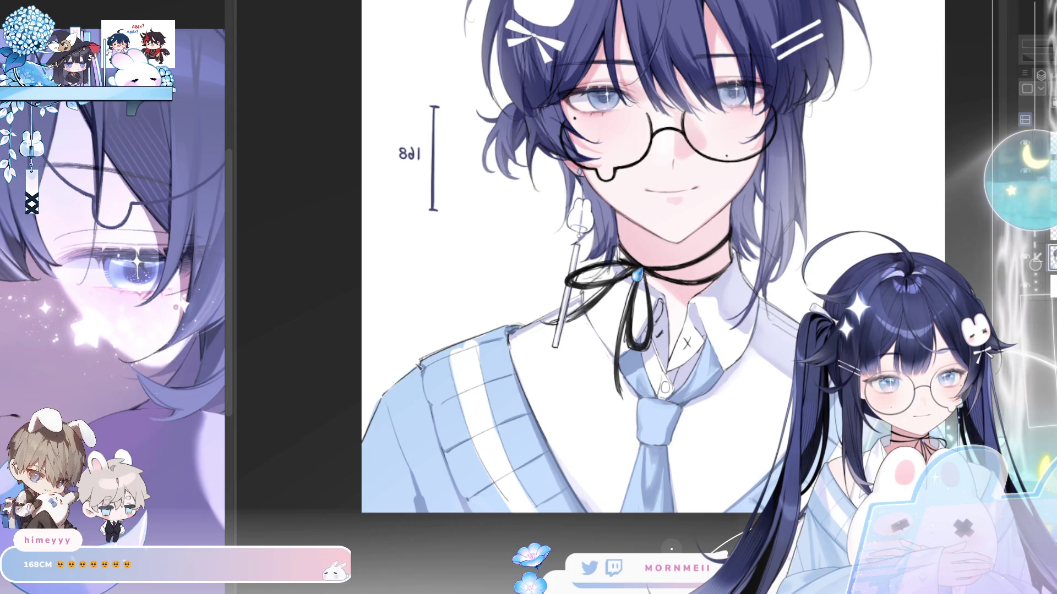
pyautogui.press('h')
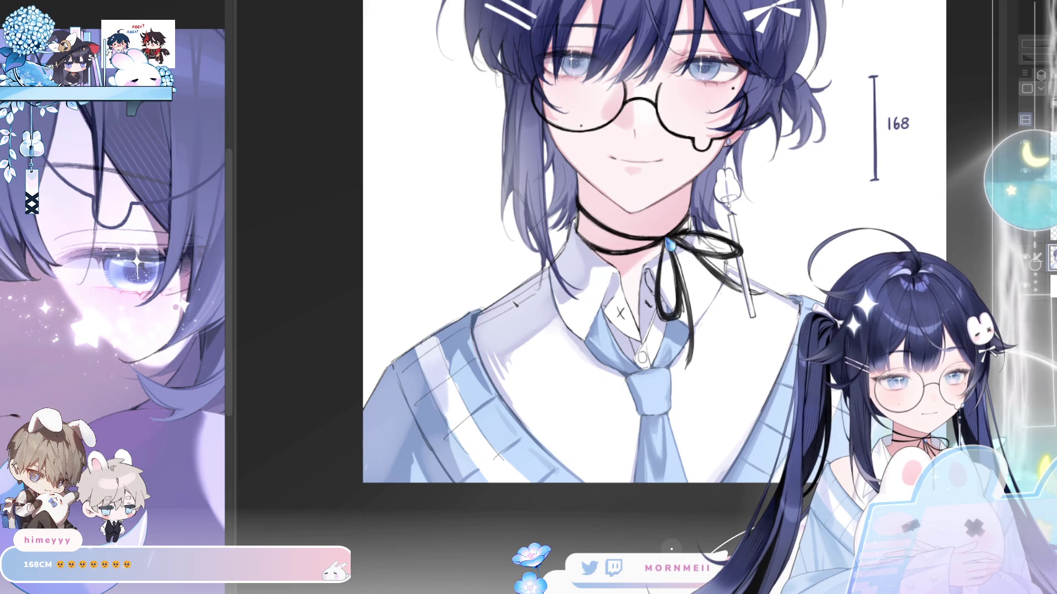
pyautogui.press('h')
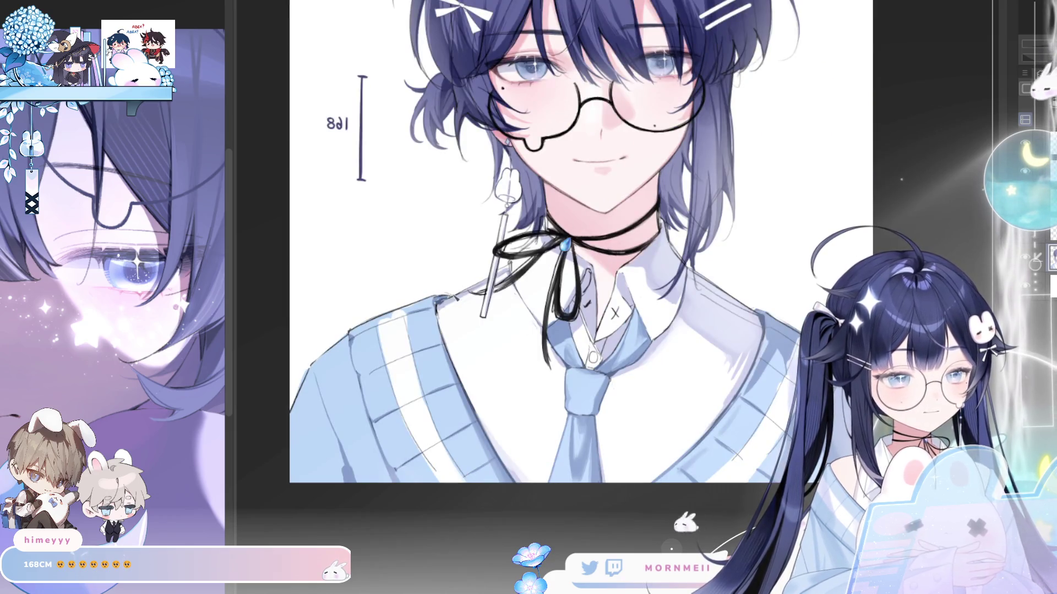
pyautogui.press('h')
pyautogui.scroll(-1, 548, 334)
pyautogui.hotkey('ctrl', '0')
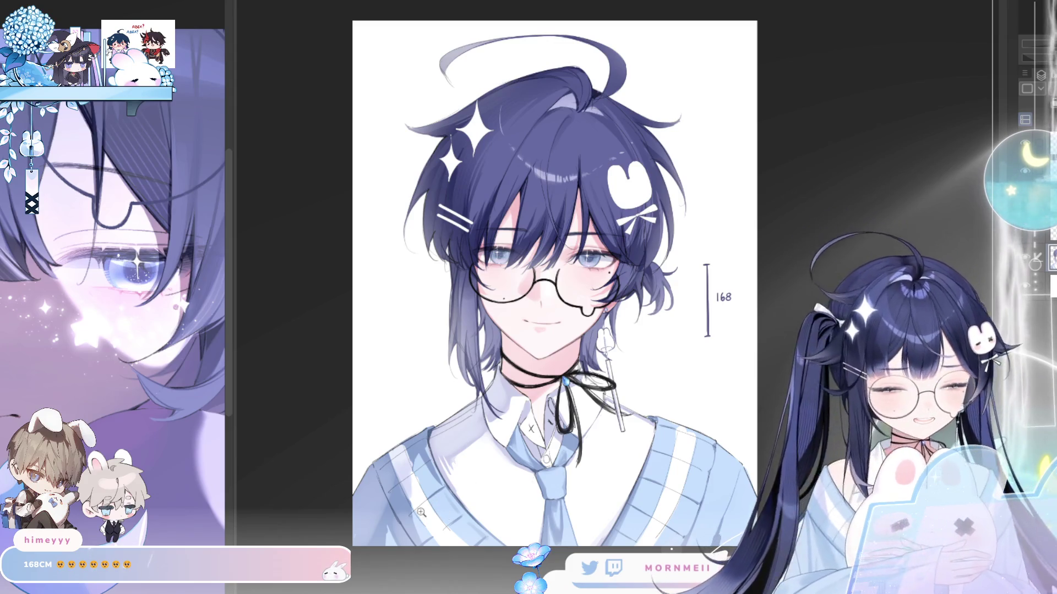
pyautogui.click(430, 498)
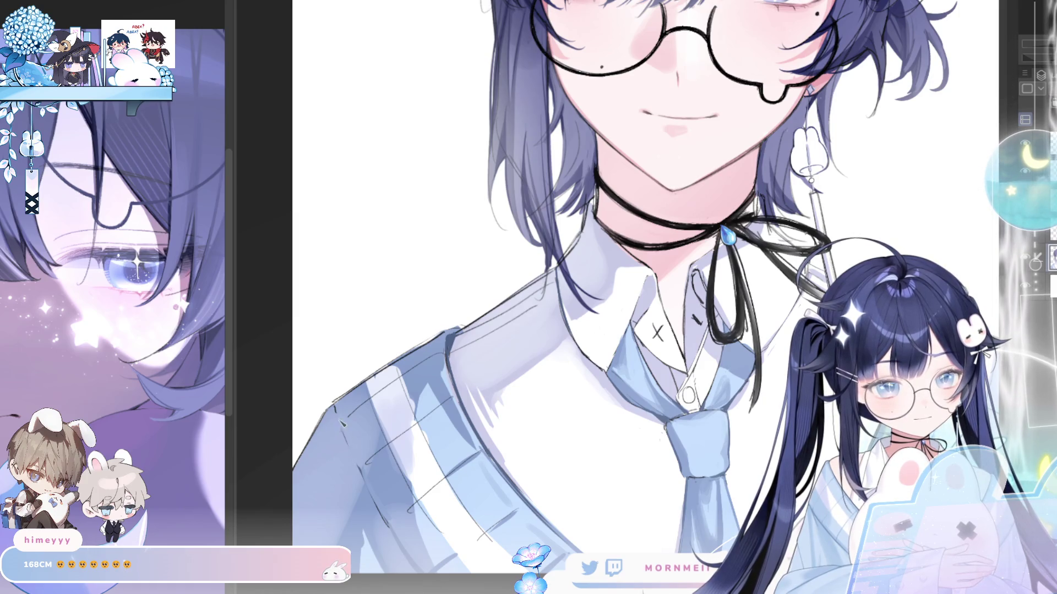
# Draw dark pencil lines along the striped sleeve's edge and down its fold, checking in mirrored view.
pyautogui.moveTo(341, 422)
pyautogui.mouseDown()
pyautogui.moveTo(356, 456)
pyautogui.moveTo(340, 421)
pyautogui.mouseUp()
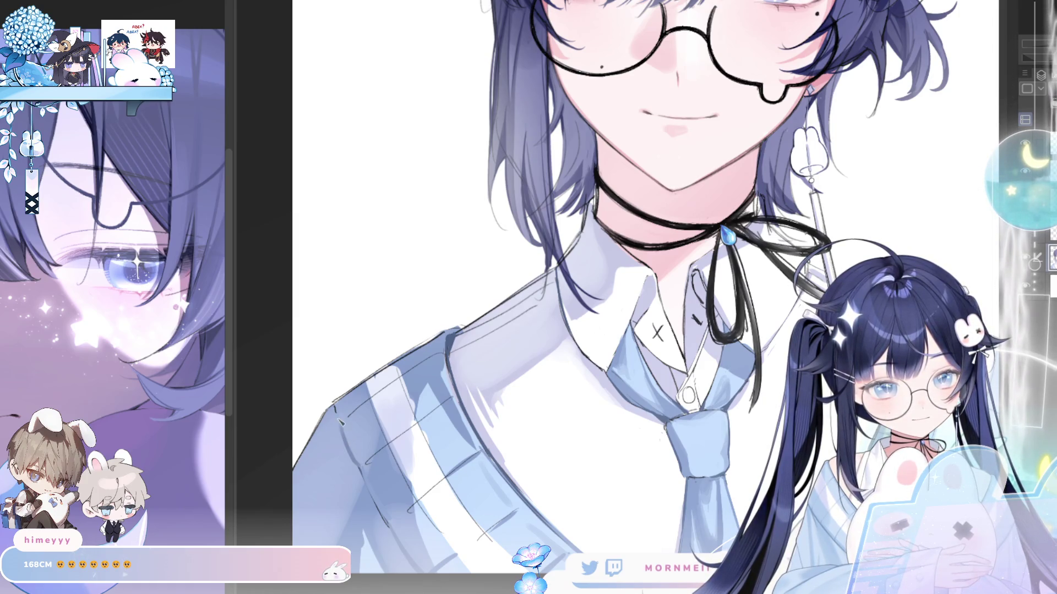
pyautogui.moveTo(375, 502); pyautogui.dragTo(426, 577)
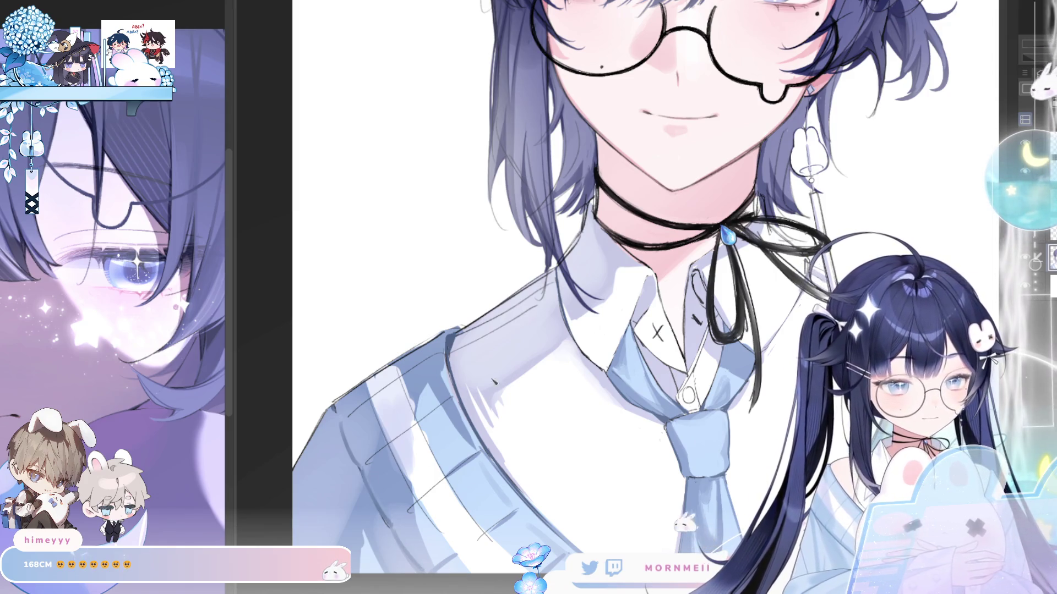
pyautogui.press('h')
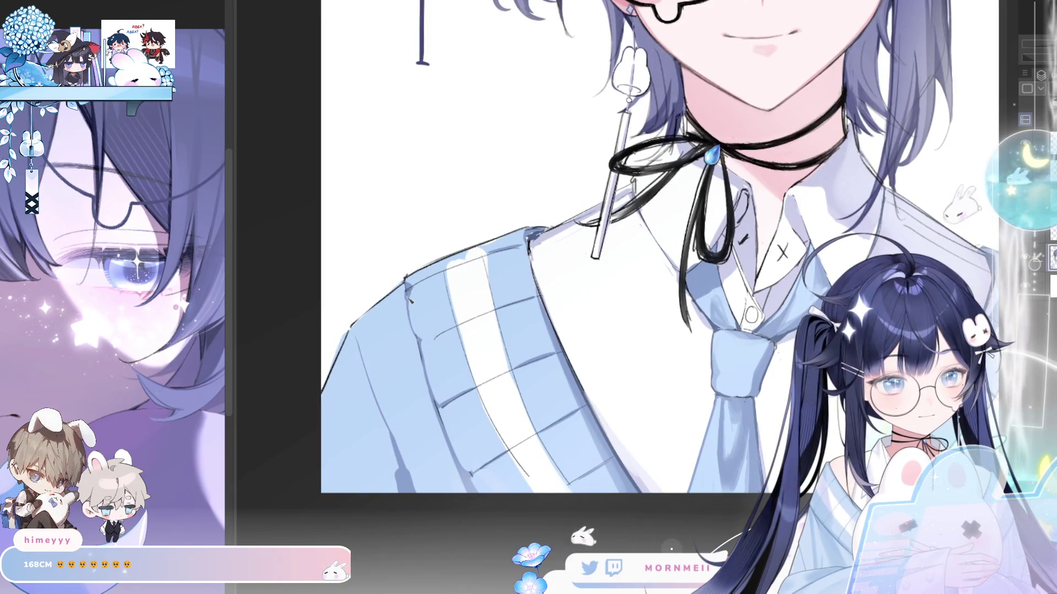
pyautogui.moveTo(420, 342); pyautogui.dragTo(463, 475)
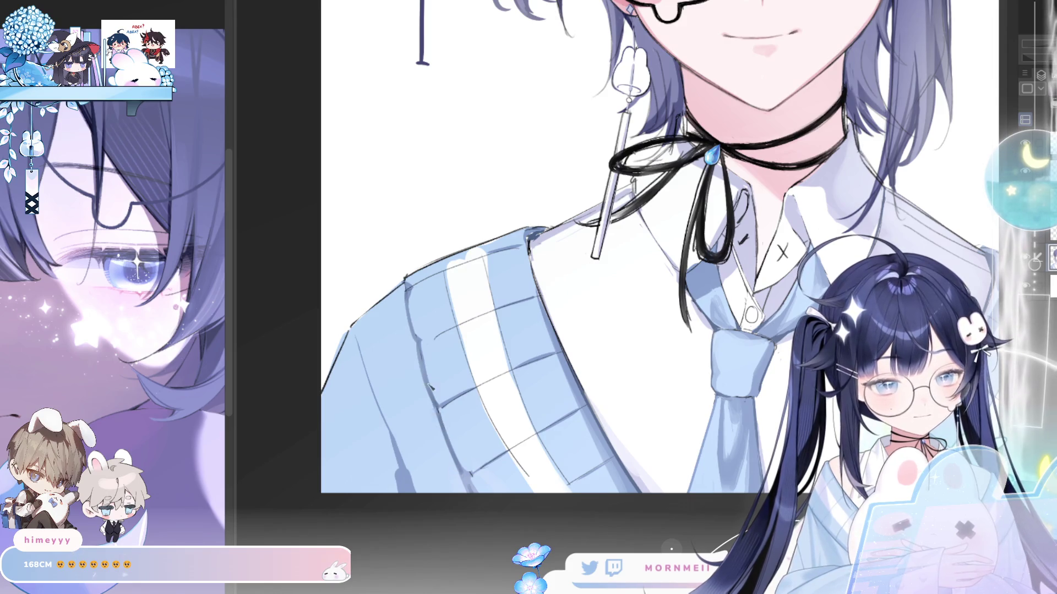
pyautogui.scroll(-2, 412, 299)
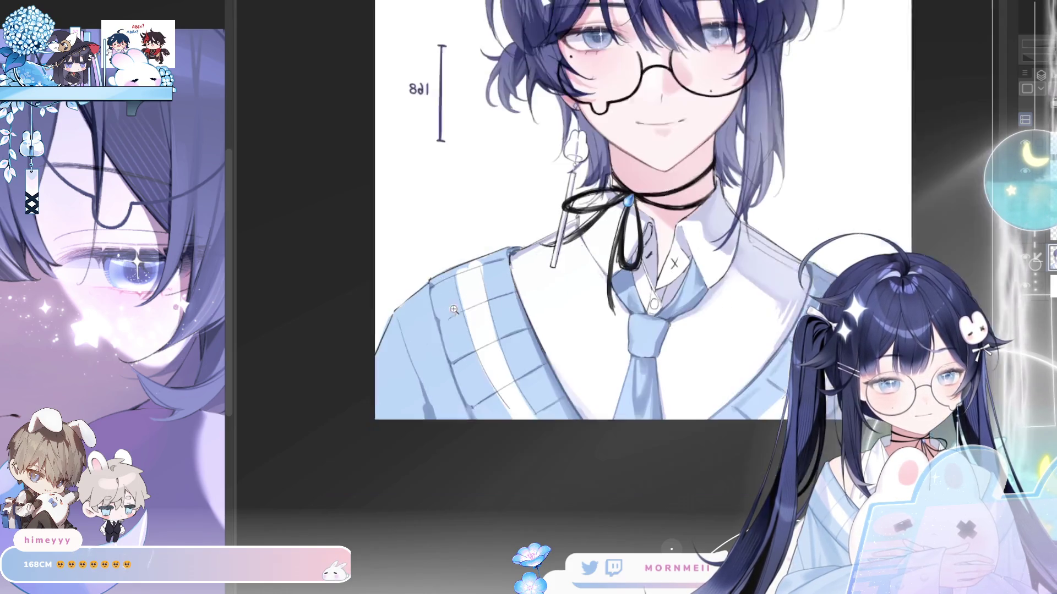
pyautogui.scroll(2, 420, 315)
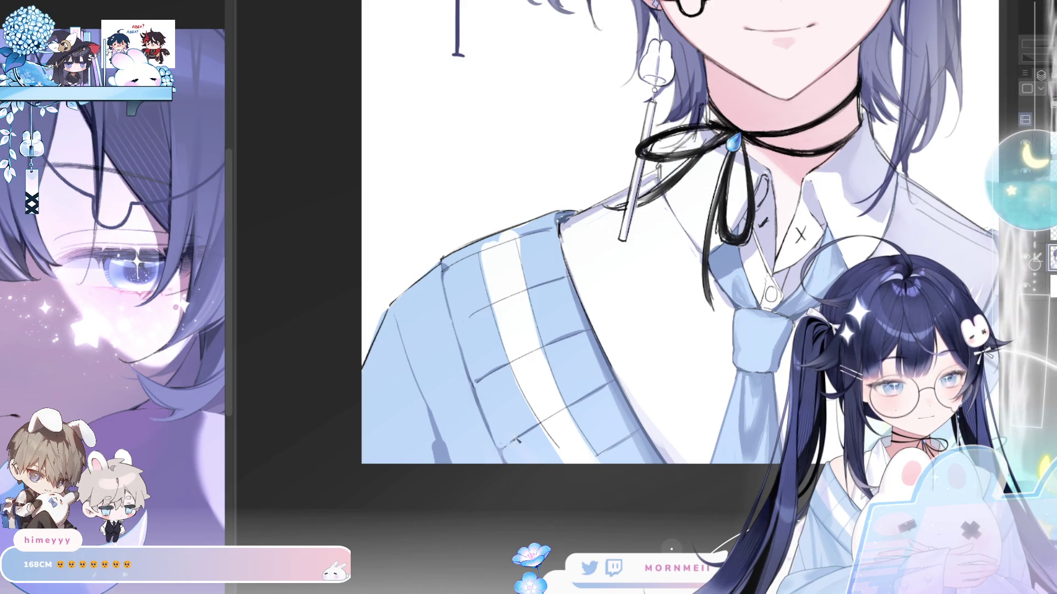
pyautogui.scroll(-3, 583, 479)
pyautogui.press('h')
pyautogui.scroll(-1, 608, 484)
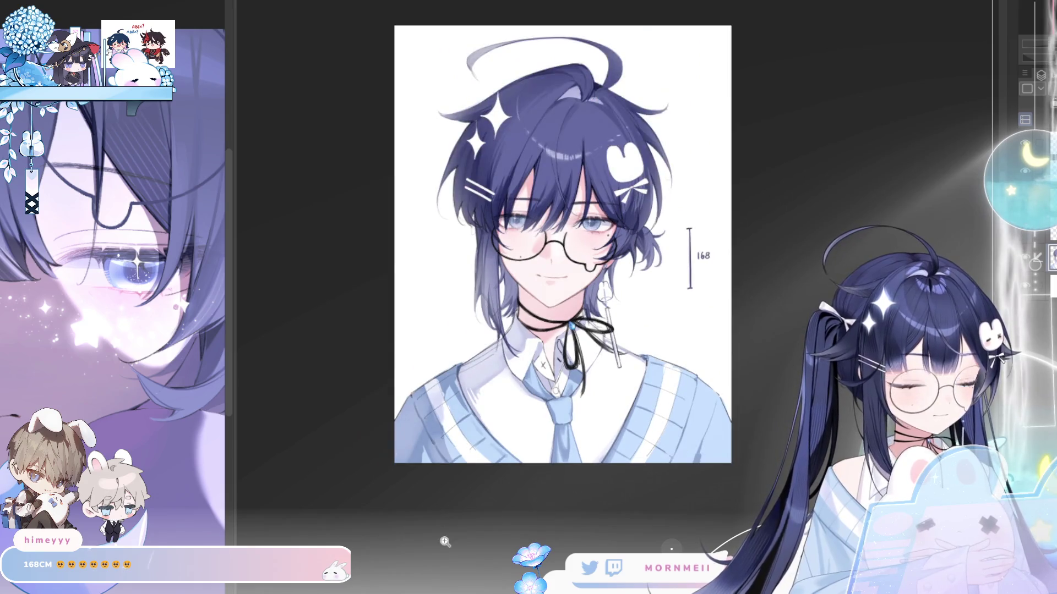
pyautogui.scroll(2, 617, 297)
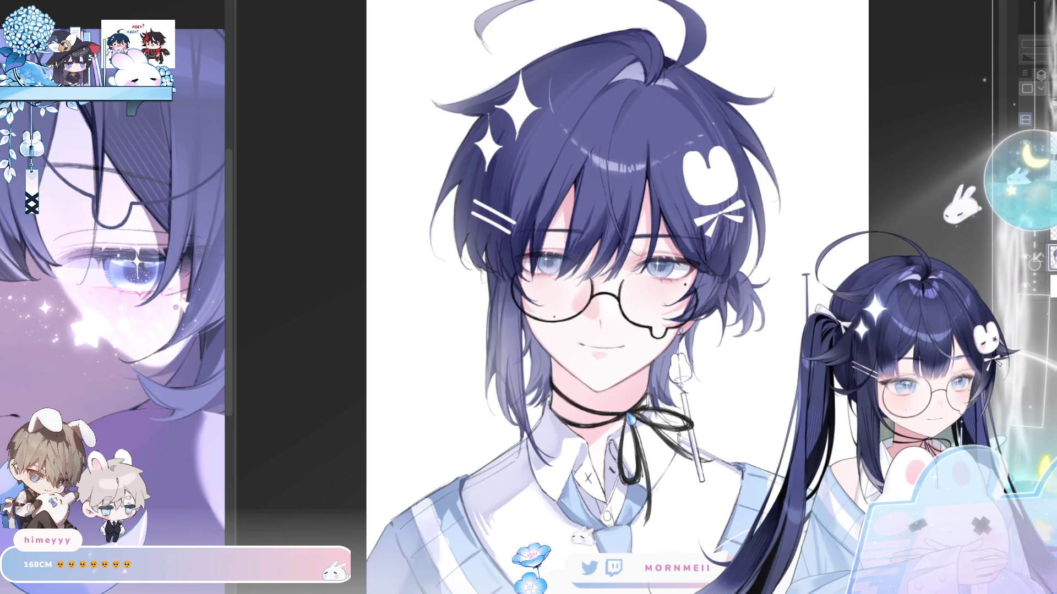
pyautogui.scroll(3, 606, 297)
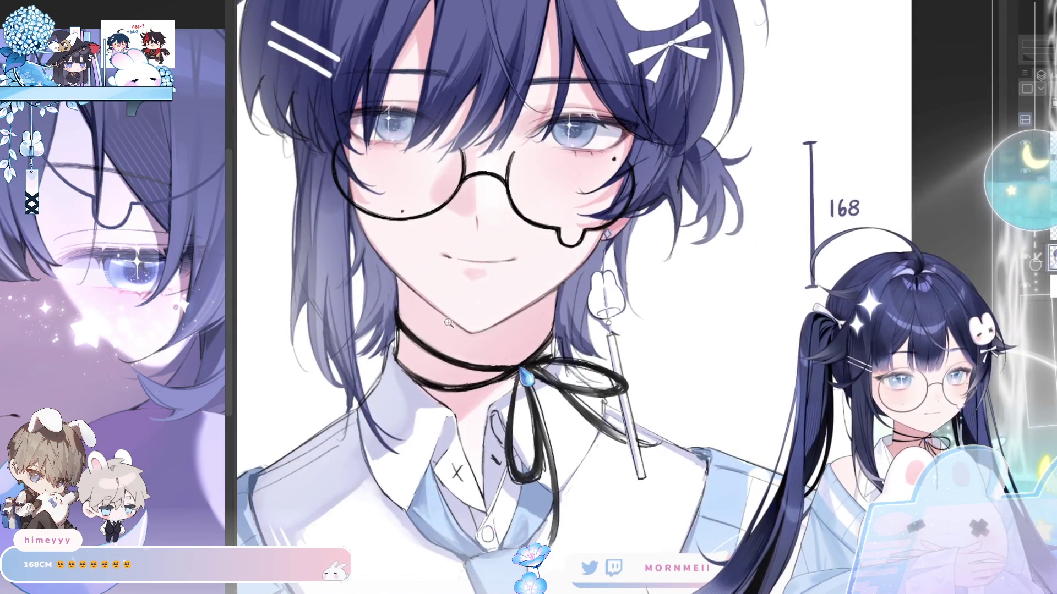
pyautogui.scroll(2, 619, 187)
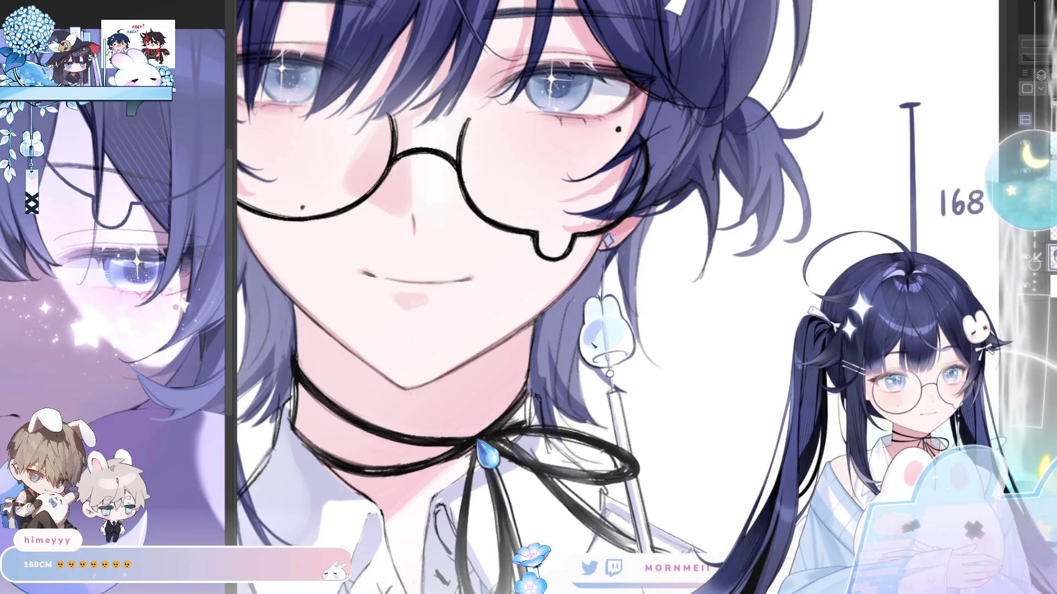
pyautogui.press('h')
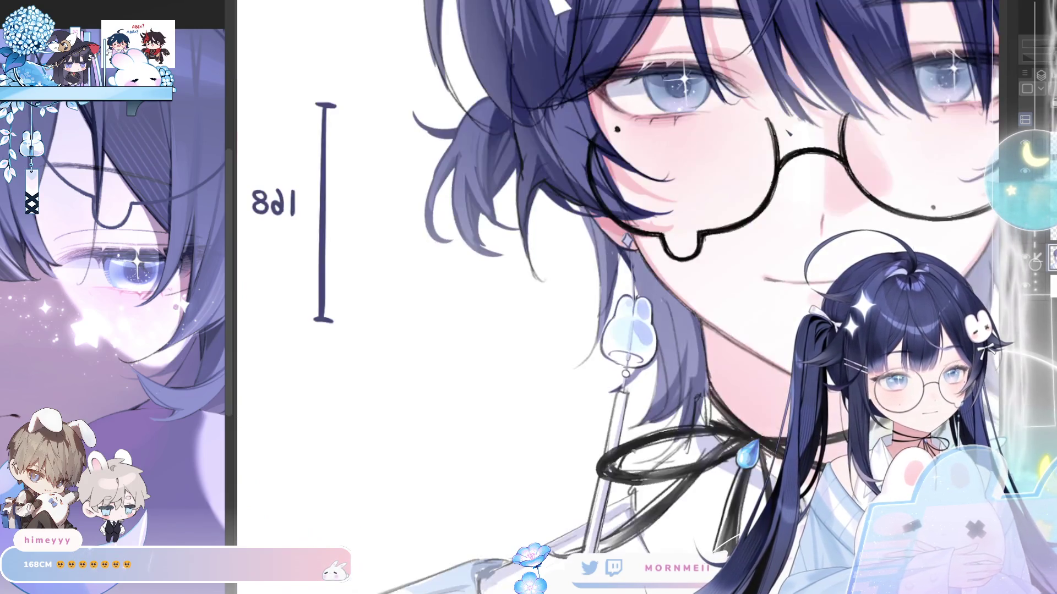
pyautogui.press('h')
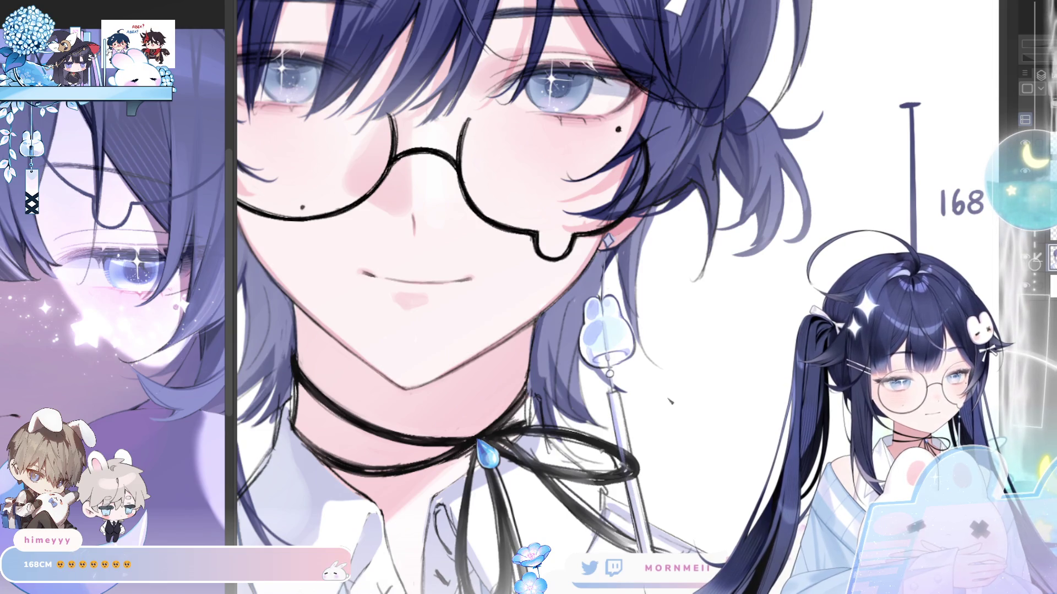
pyautogui.hotkey('ctrl', '0')
# Fit the portrait to the window, then zoom in on the ribbon and collar, mirroring to check.
pyautogui.press('h')
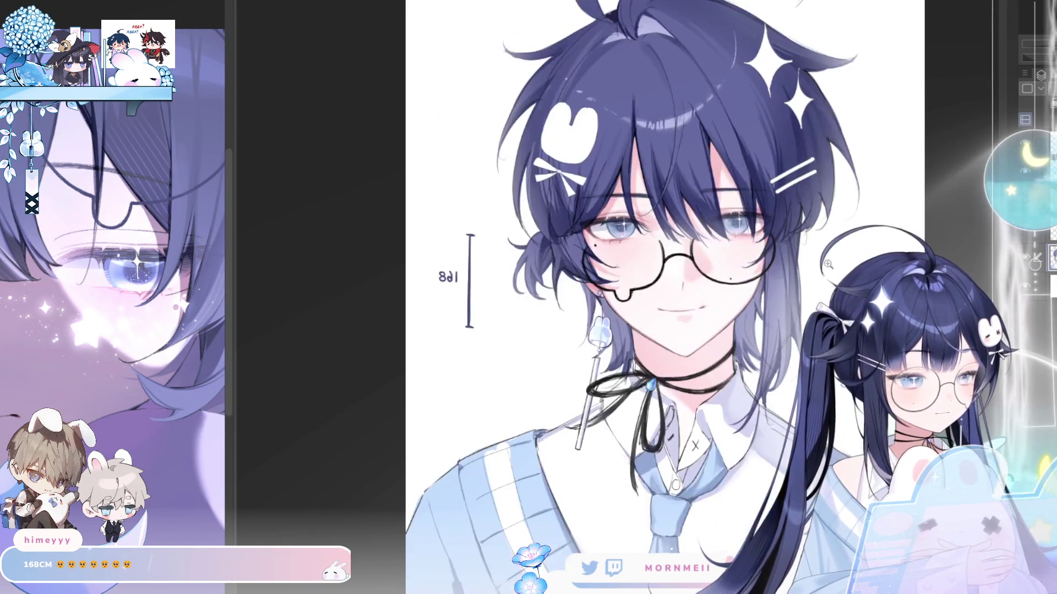
pyautogui.press('h')
pyautogui.hotkey('ctrl', '0')
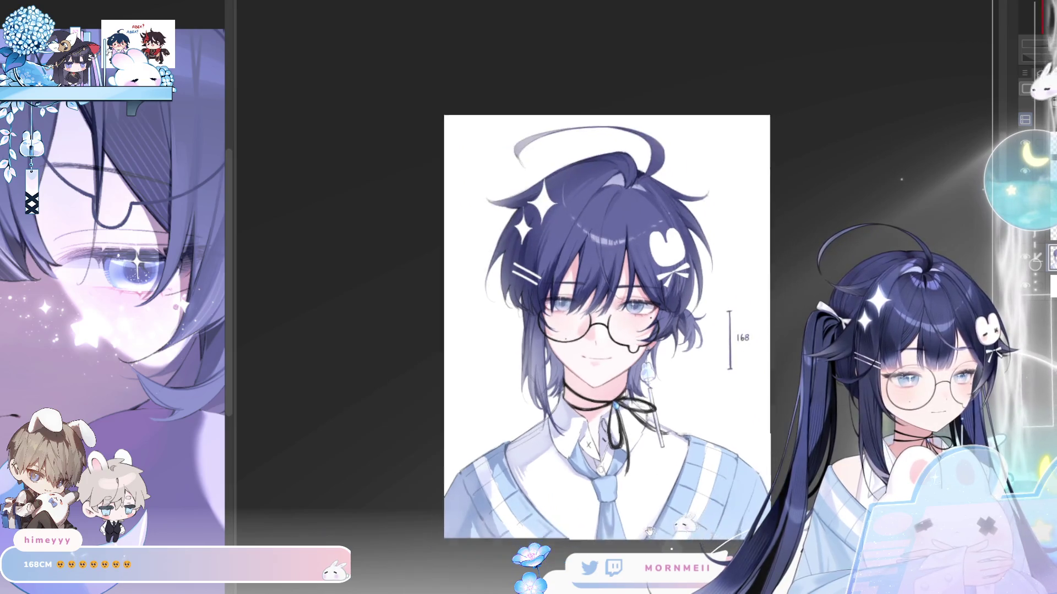
pyautogui.press('h')
pyautogui.press('h')
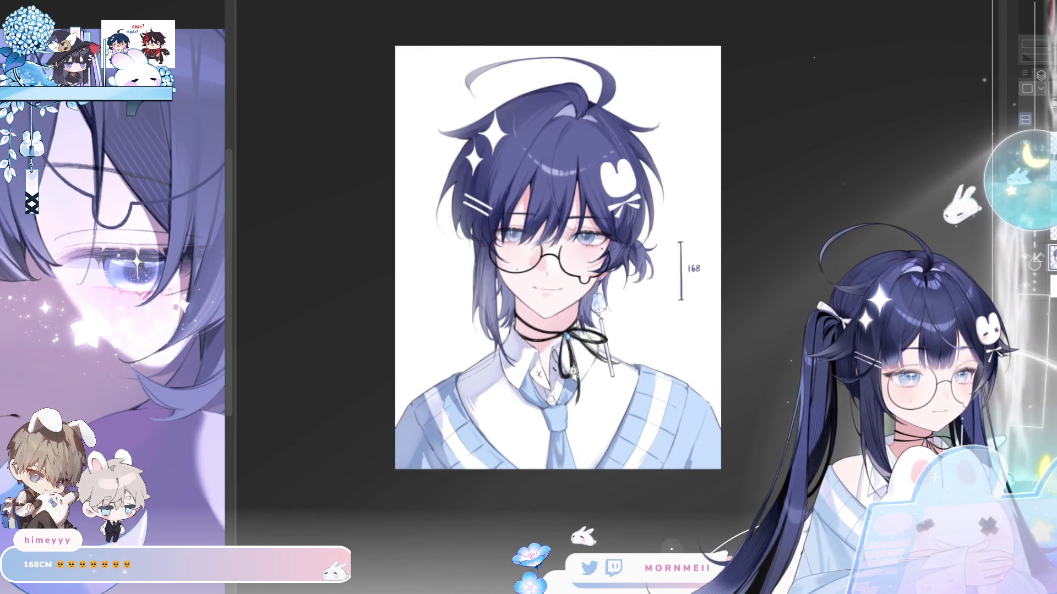
pyautogui.click(574, 372)
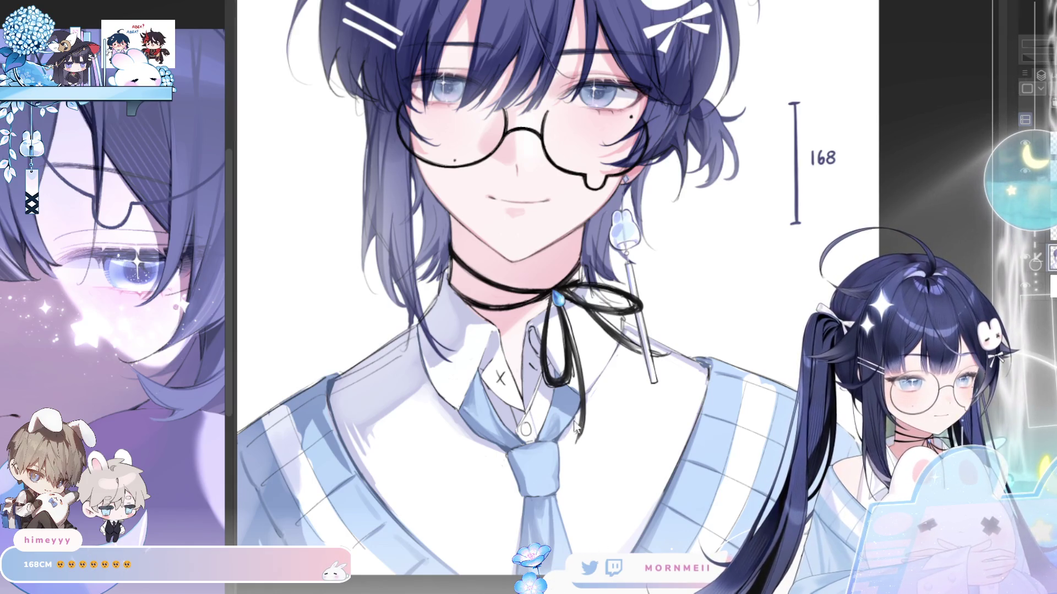
pyautogui.press('h')
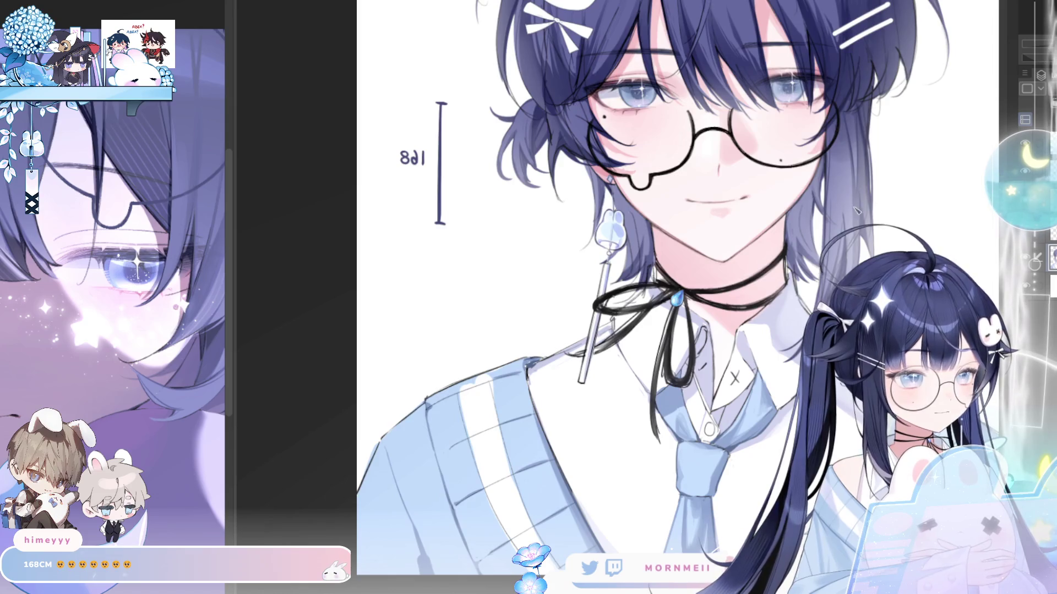
pyautogui.press('h')
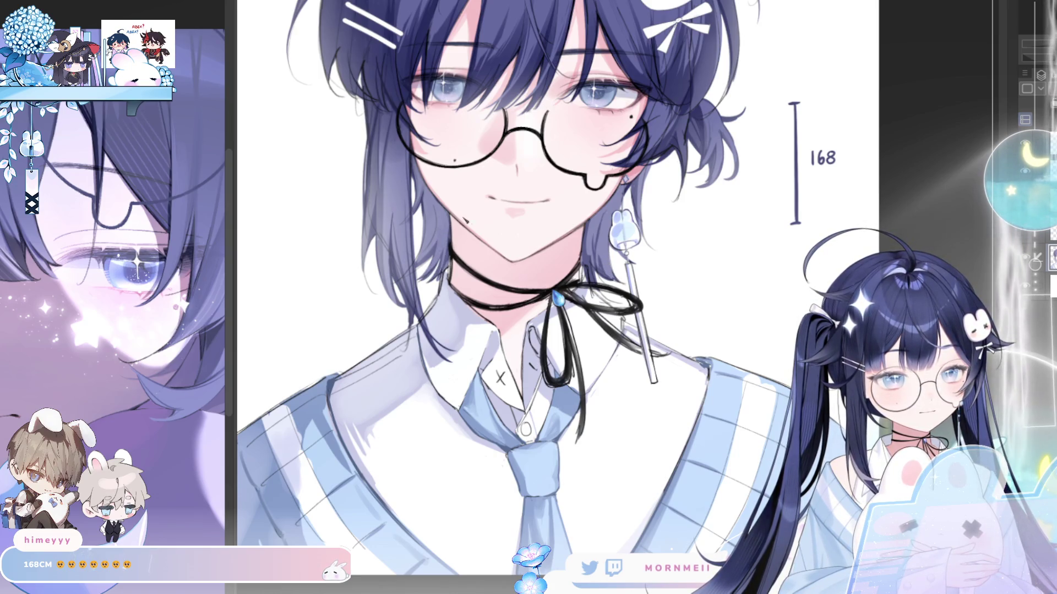
pyautogui.scroll(-3, 447, 234)
pyautogui.press('h')
pyautogui.scroll(3, 675, 381)
pyautogui.moveTo(675, 381); pyautogui.dragTo(571, 458)
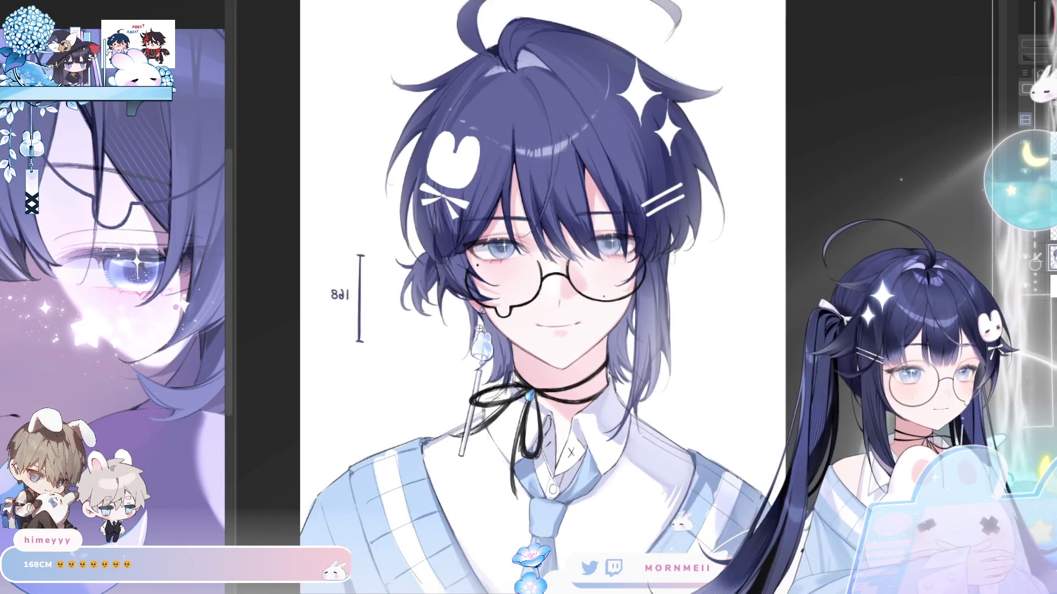
pyautogui.scroll(3, 460, 348)
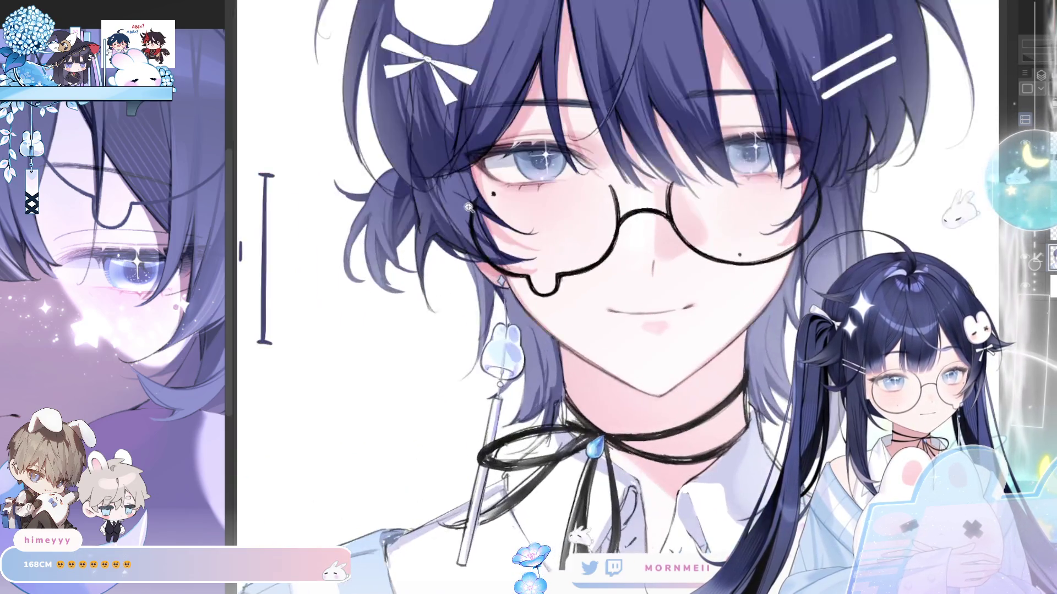
pyautogui.press('h')
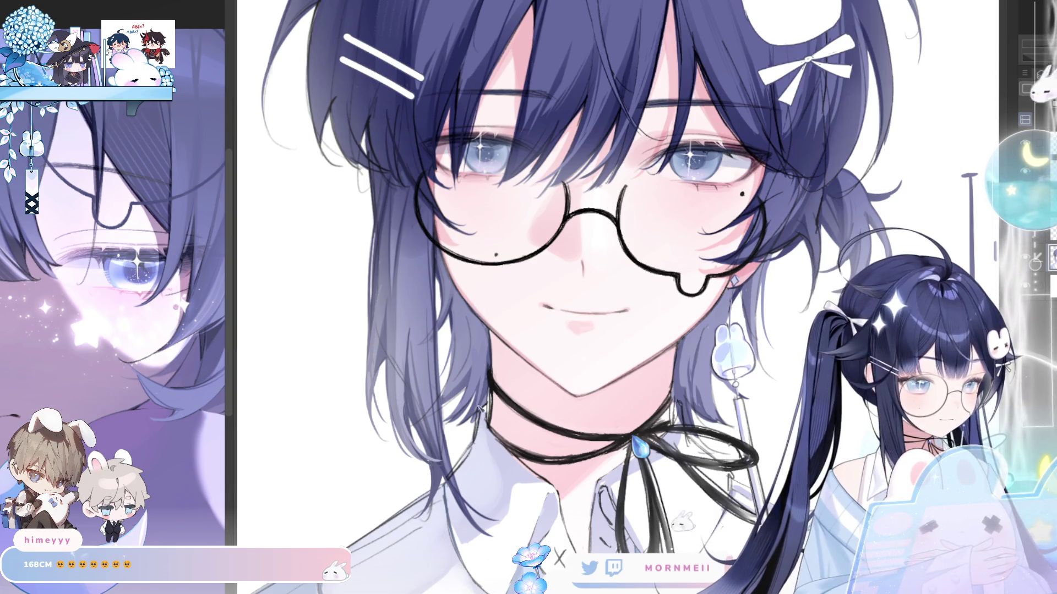
pyautogui.keyDown('ctrl'); pyautogui.keyDown('alt'); pyautogui.click(466, 312); pyautogui.keyUp('alt'); pyautogui.keyUp('ctrl')
pyautogui.keyDown('ctrl'); pyautogui.click(435, 337); pyautogui.keyUp('ctrl')
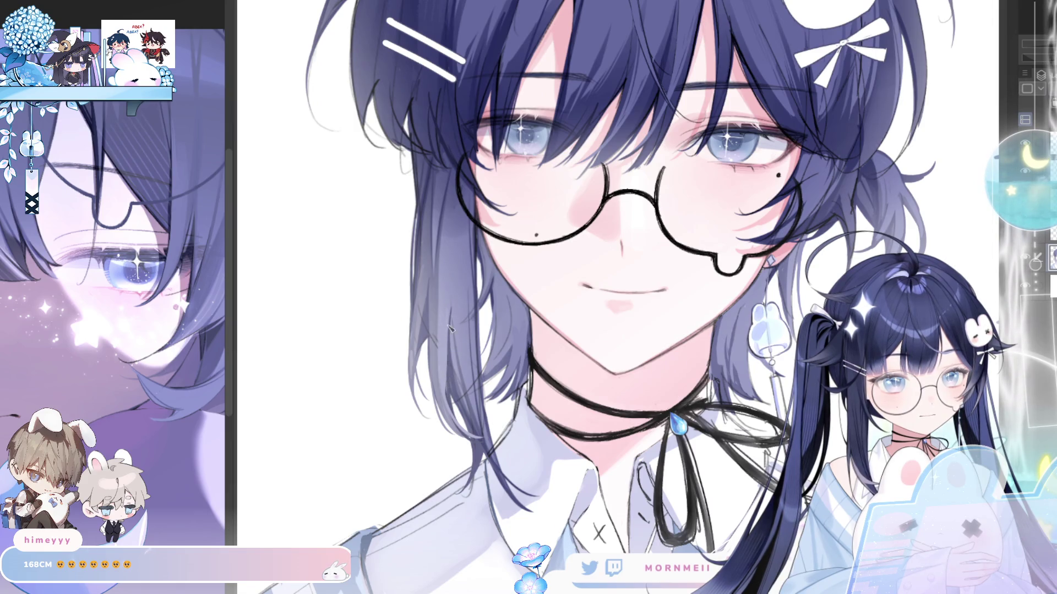
pyautogui.press('h')
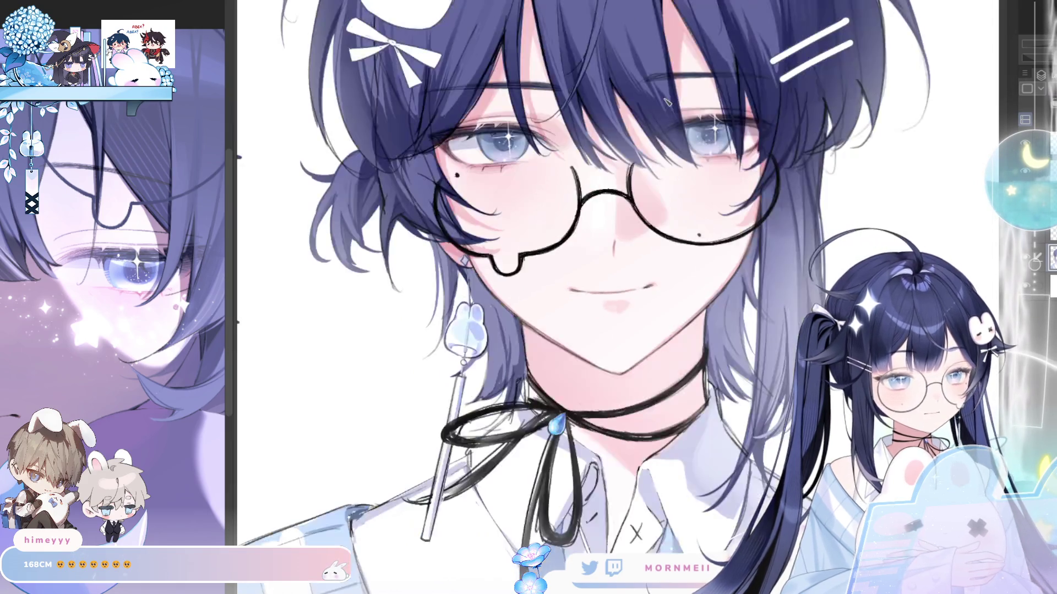
pyautogui.scroll(-3, 759, 255)
pyautogui.press('h')
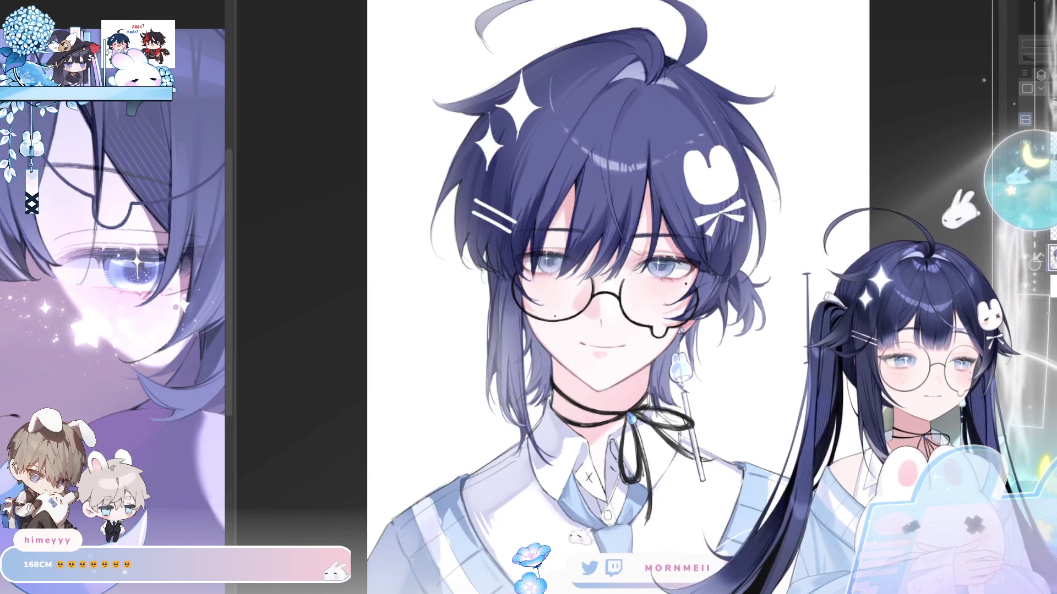
# Mirror the view to check symmetry, fit the whole artwork, and zoom in and out.
pyautogui.press('h')
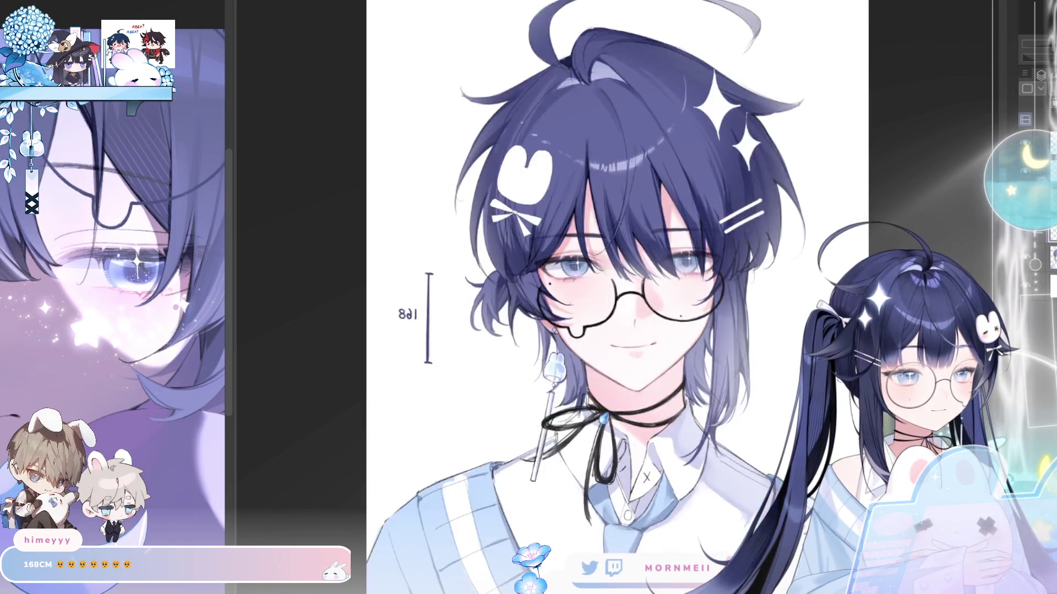
pyautogui.press('h')
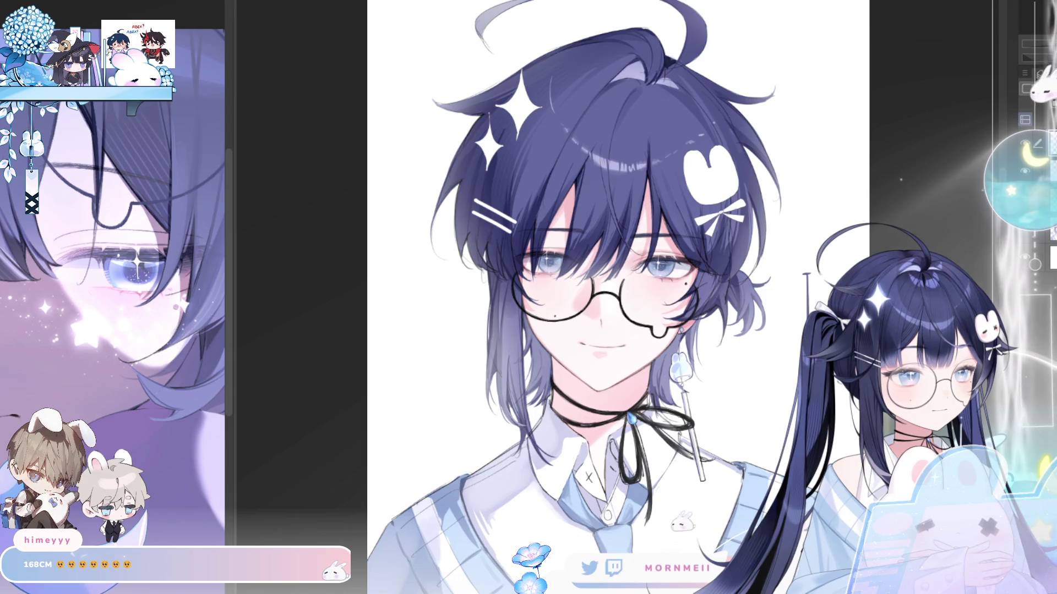
pyautogui.hotkey('ctrl', '0')
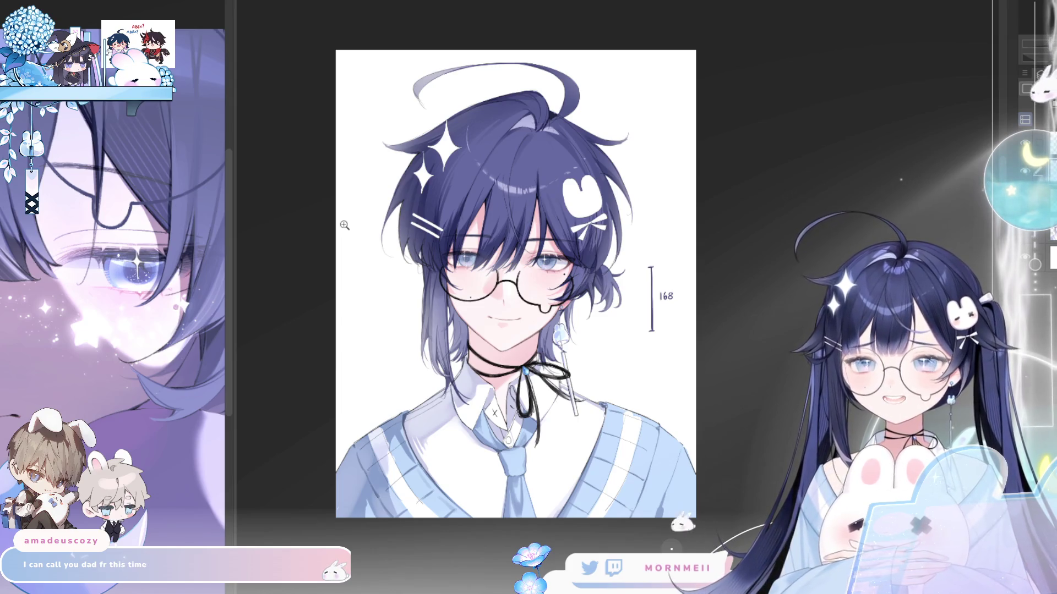
pyautogui.press('h')
pyautogui.press('h')
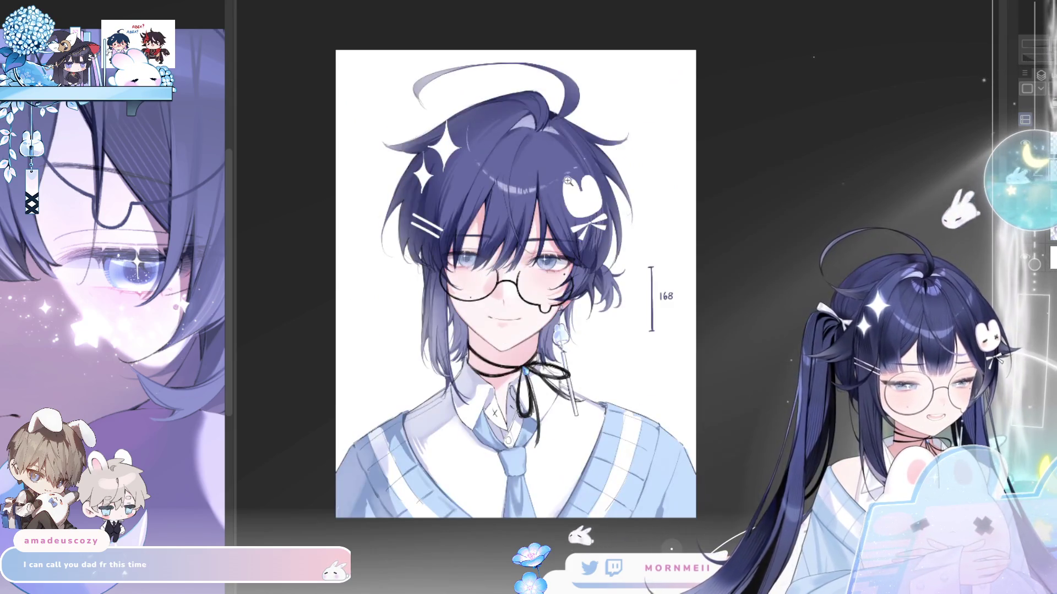
pyautogui.press('h')
pyautogui.press('h')
pyautogui.hotkey('ctrl', '+')
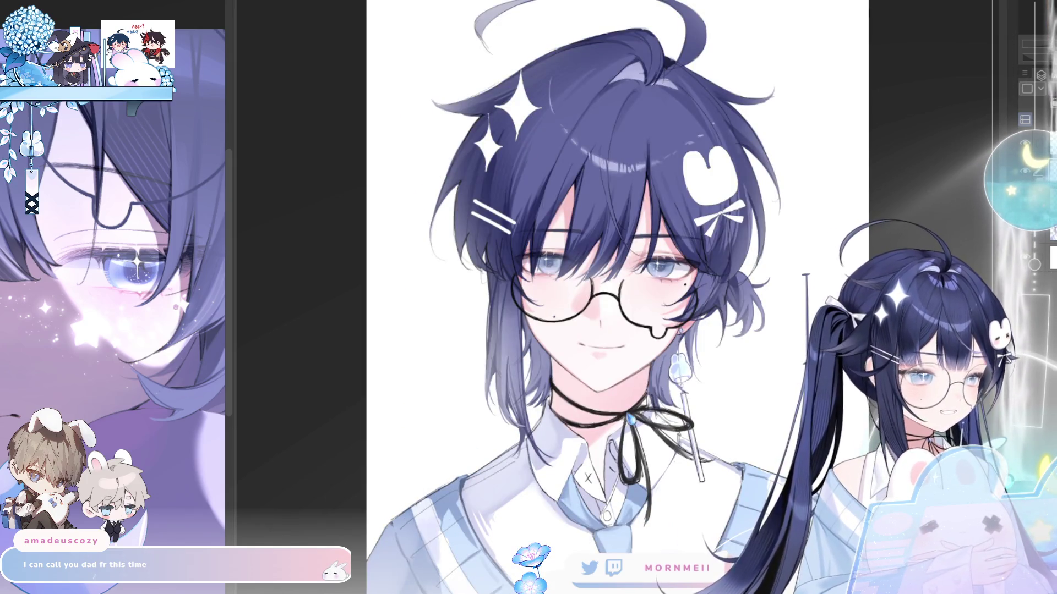
pyautogui.press('h')
pyautogui.press('h')
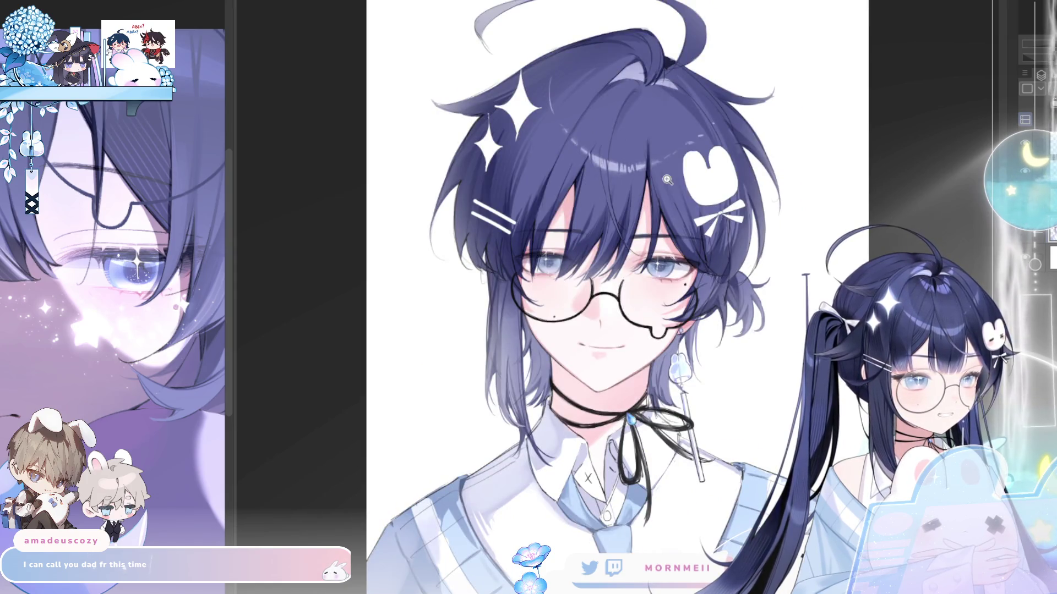
pyautogui.hotkey('ctrl', '-')
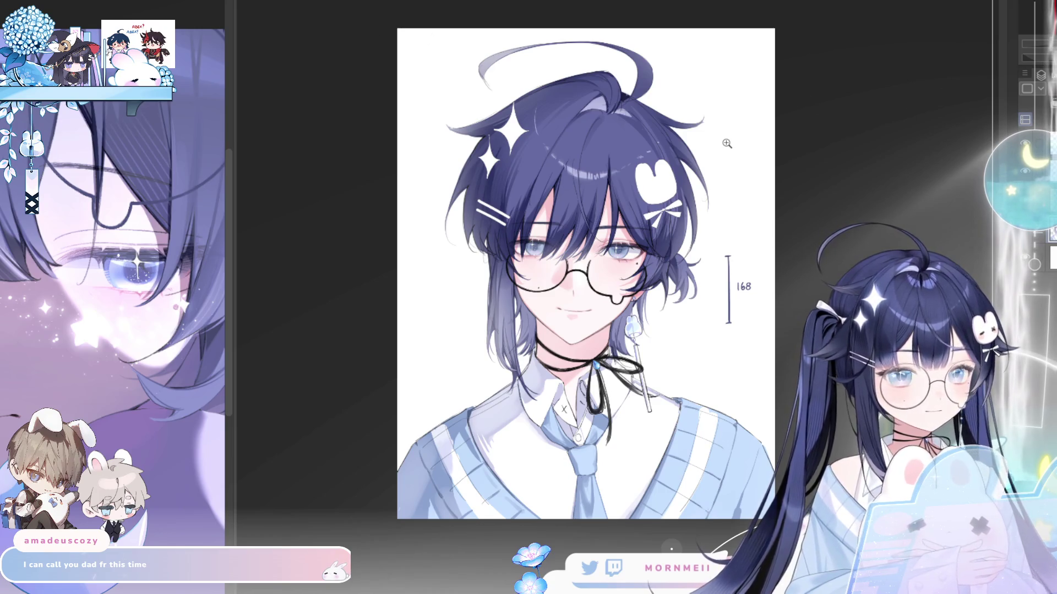
# Zoom in on the face and airbrush pink shadow onto the neck below the jaw.
pyautogui.click(634, 235)
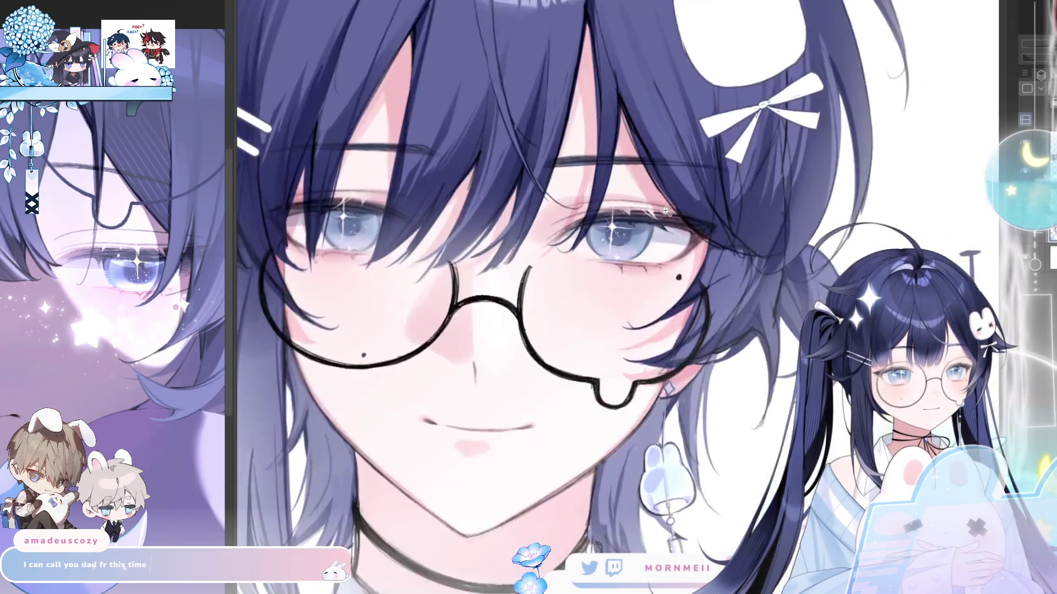
pyautogui.scroll(-3, 583, 237)
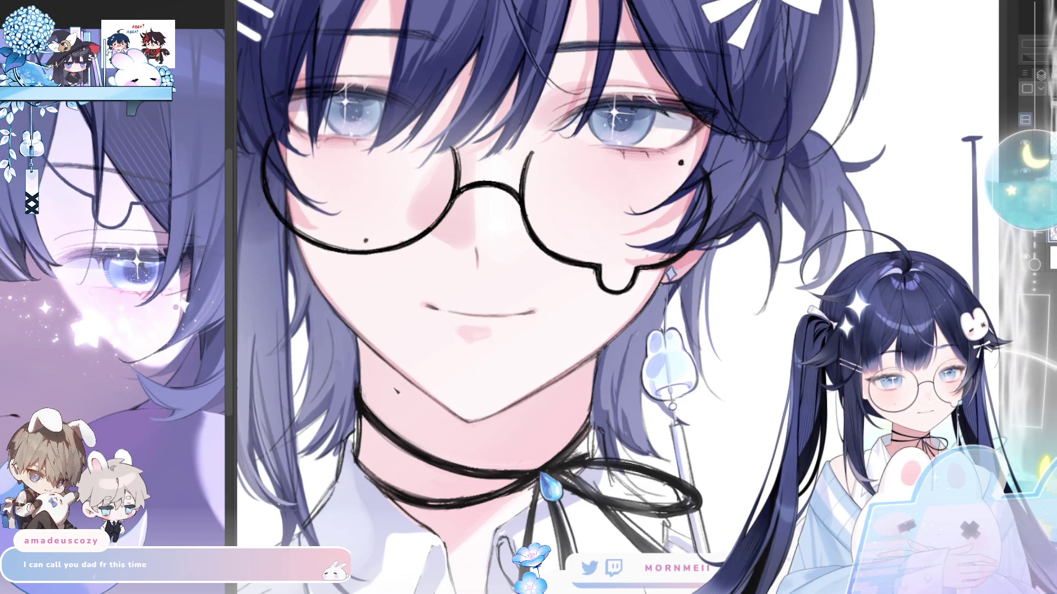
pyautogui.moveTo(363, 358)
pyautogui.mouseDown()
pyautogui.moveTo(441, 443)
pyautogui.moveTo(459, 430)
pyautogui.mouseUp()
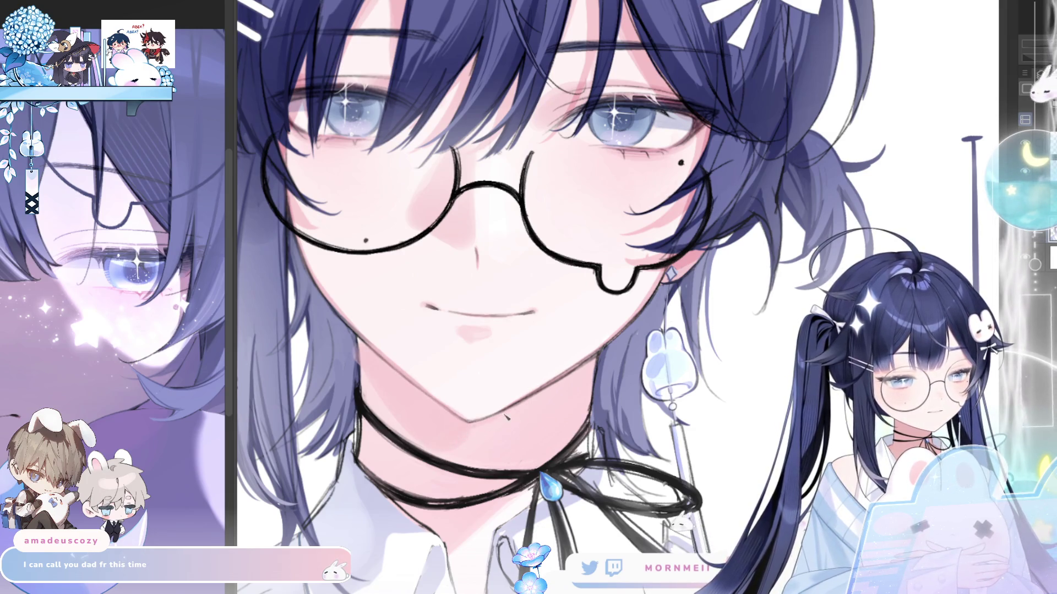
pyautogui.press('h')
pyautogui.scroll(-5, 492, 422)
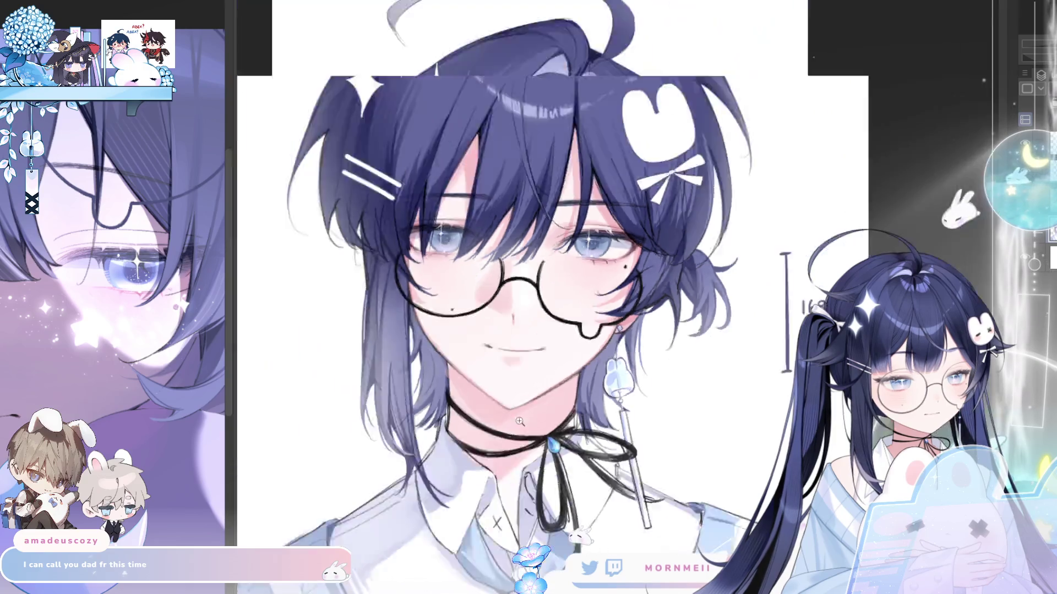
pyautogui.press('h')
pyautogui.scroll(5, 555, 396)
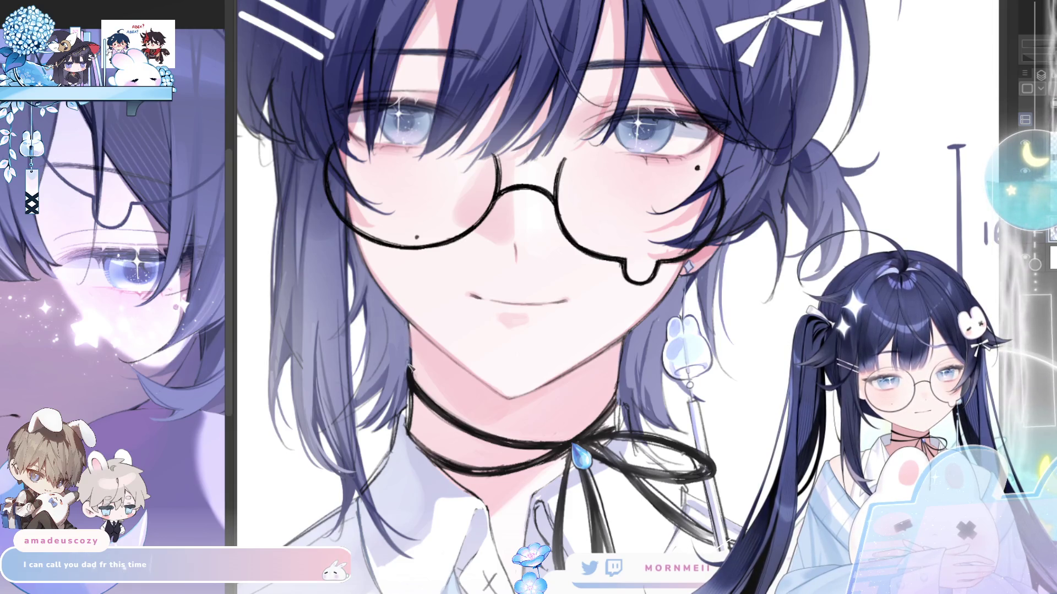
# Review the face in mirrored and normal views, then retouch the chin line.
pyautogui.hotkey('ctrl', '0')
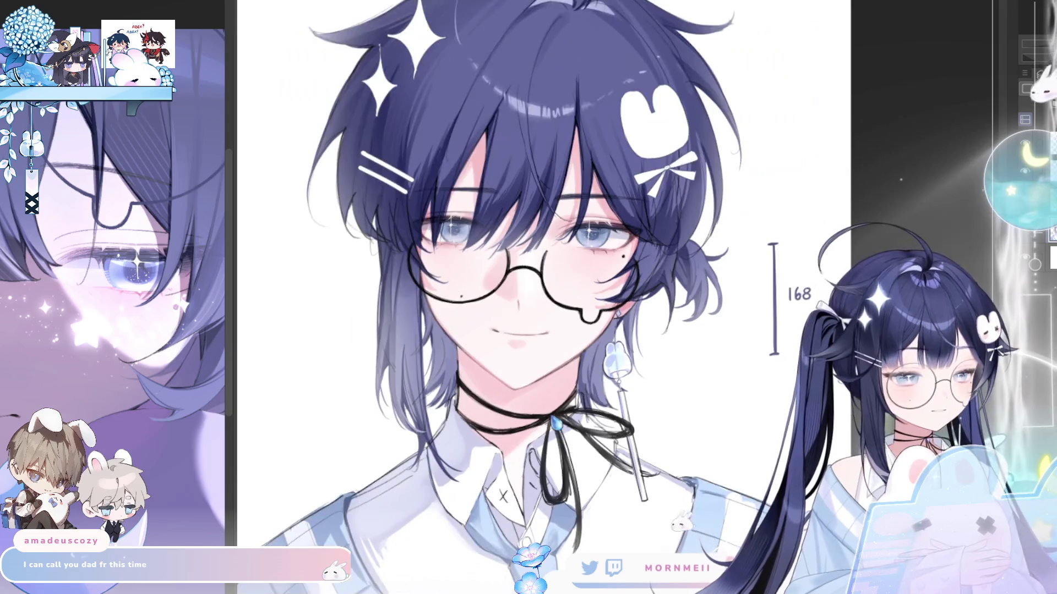
pyautogui.click(458, 350)
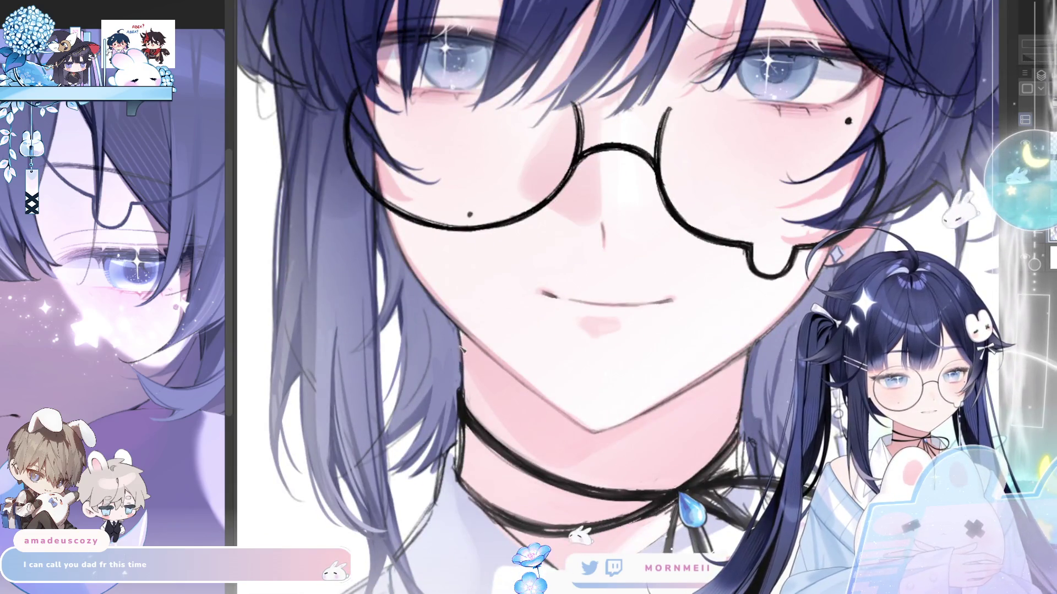
pyautogui.press('h')
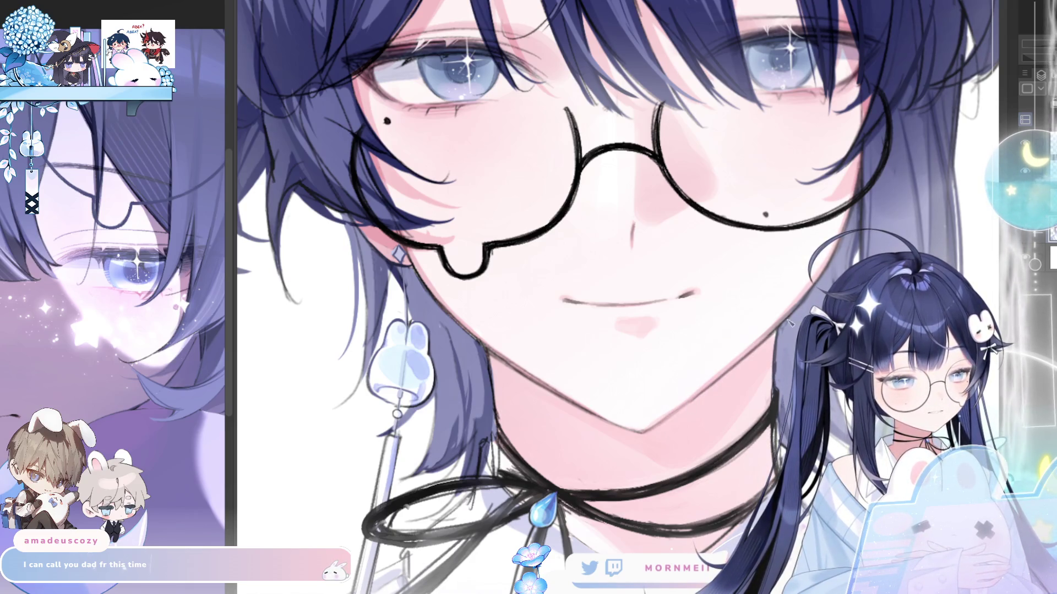
pyautogui.press('h')
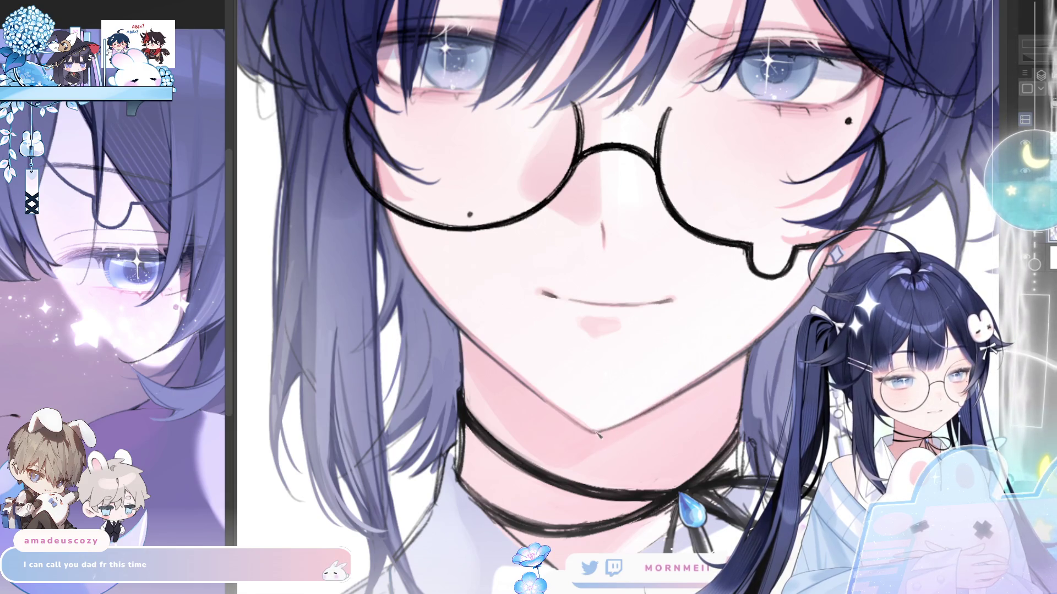
pyautogui.press('h')
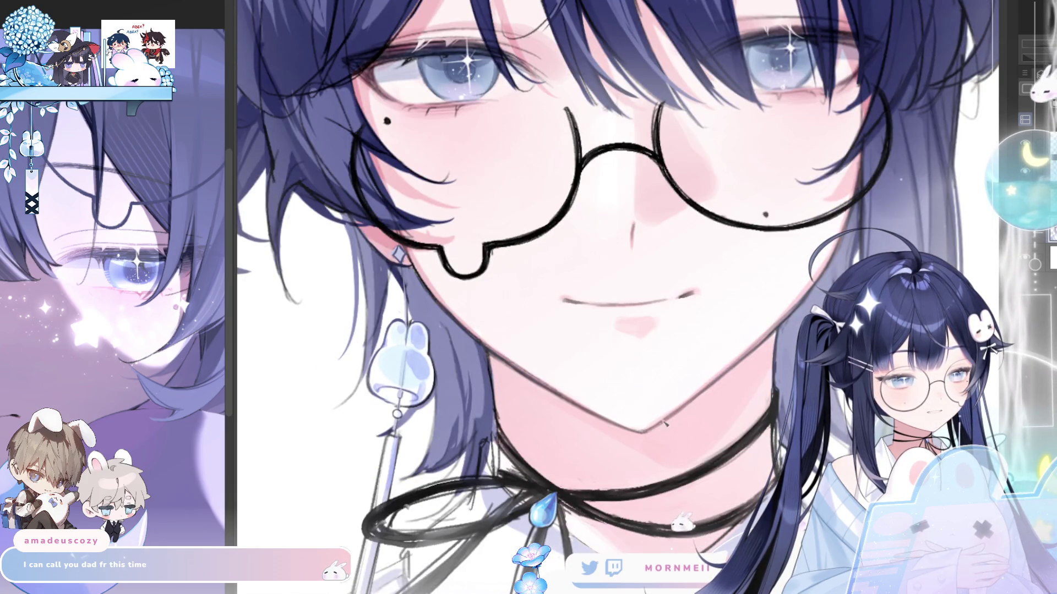
pyautogui.scroll(3, 664, 424)
pyautogui.press('h')
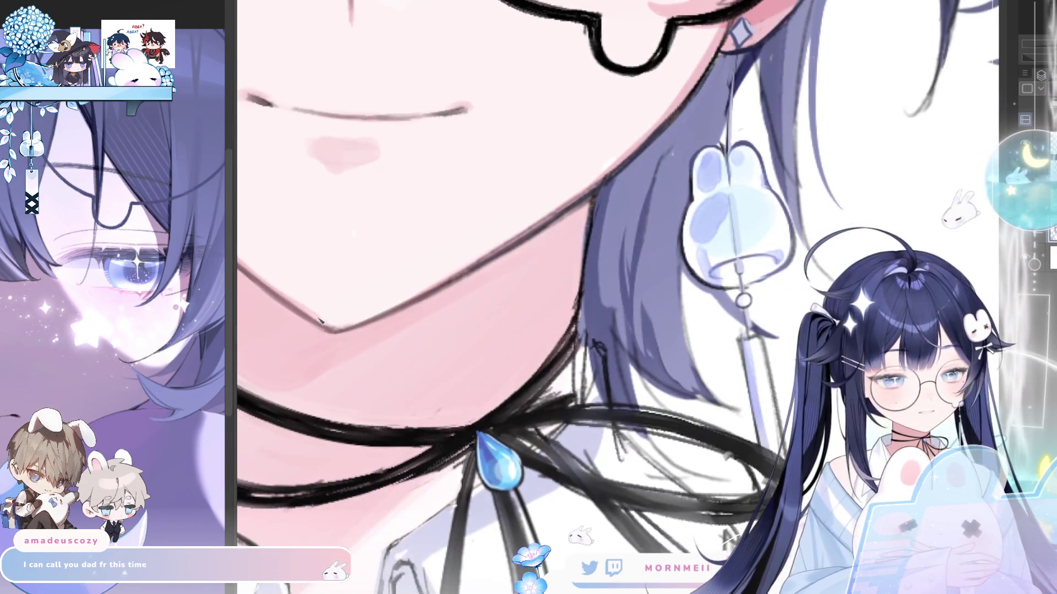
pyautogui.moveTo(341, 331)
pyautogui.mouseDown()
pyautogui.moveTo(316, 319)
pyautogui.moveTo(342, 328)
pyautogui.moveTo(323, 329)
pyautogui.mouseUp()
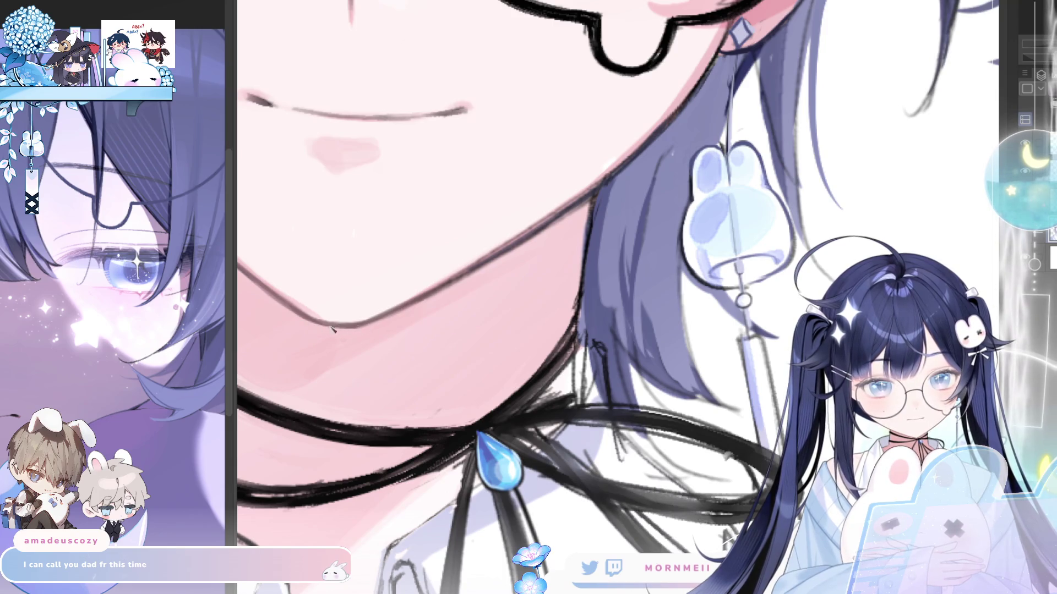
pyautogui.scroll(-5, 502, 299)
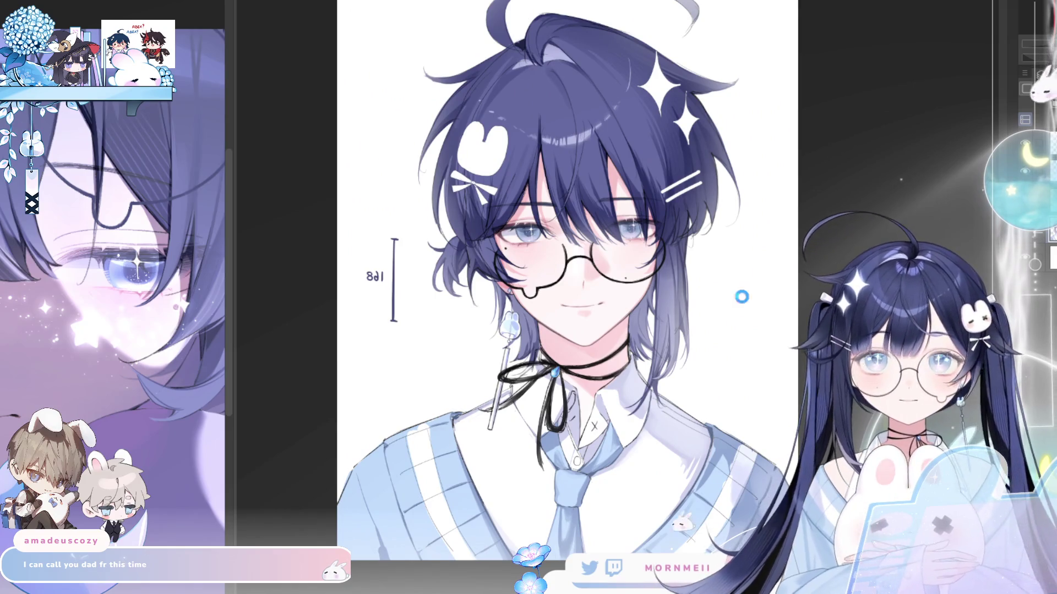
pyautogui.scroll(1, 605, 531)
pyautogui.press('h')
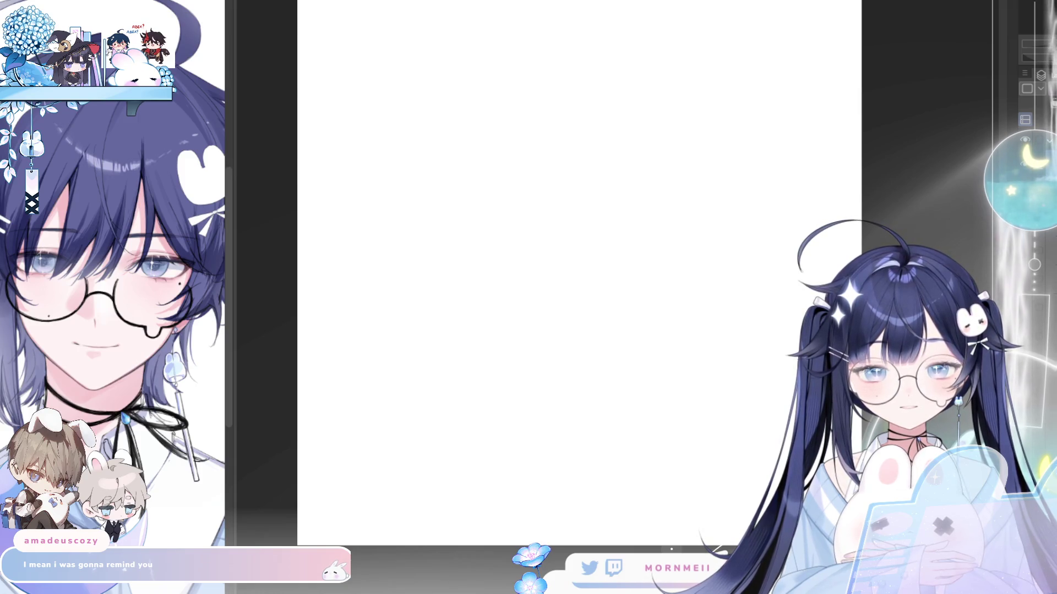
# Sketch a pink oval for the head and transform it with Ctrl+T into a higher, rounder circle.
pyautogui.moveTo(440, 246)
pyautogui.mouseDown()
pyautogui.moveTo(528, 155)
pyautogui.moveTo(572, 207)
pyautogui.moveTo(422, 189)
pyautogui.moveTo(447, 197)
pyautogui.mouseUp()
pyautogui.hotkey('ctrl', 'z')
pyautogui.hotkey('ctrl', 'z')
pyautogui.hotkey('ctrl', '0')
pyautogui.moveTo(509, 128)
pyautogui.mouseDown()
pyautogui.moveTo(389, 200)
pyautogui.moveTo(520, 126)
pyautogui.mouseUp()
pyautogui.hotkey('ctrl', 't')
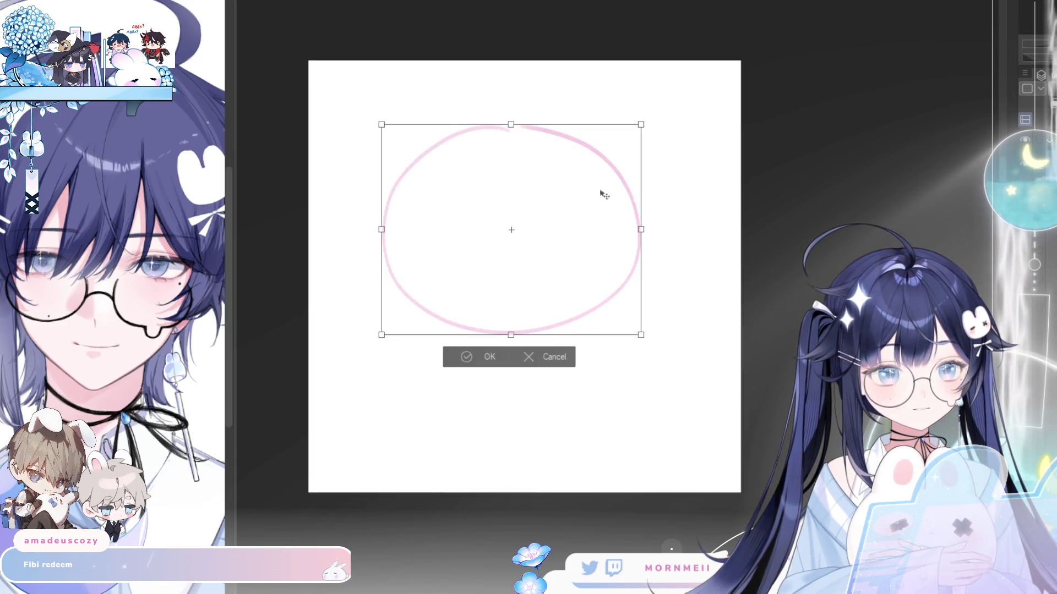
pyautogui.moveTo(637, 229); pyautogui.dragTo(623, 229)
pyautogui.moveTo(589, 262); pyautogui.dragTo(594, 237)
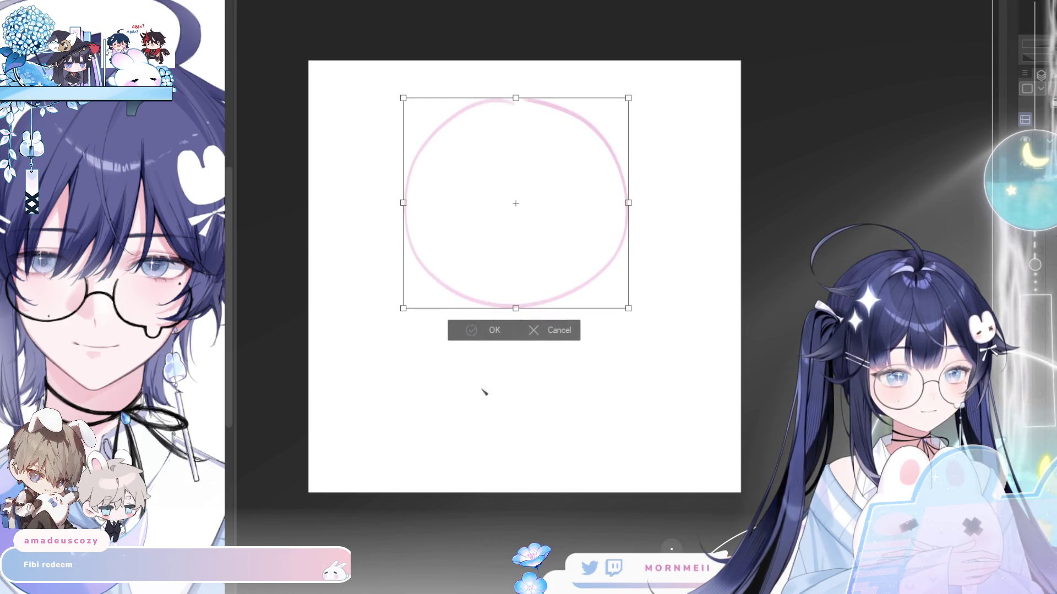
pyautogui.press('Return')
pyautogui.keyDown('ctrl'); pyautogui.click(458, 274); pyautogui.keyUp('ctrl')
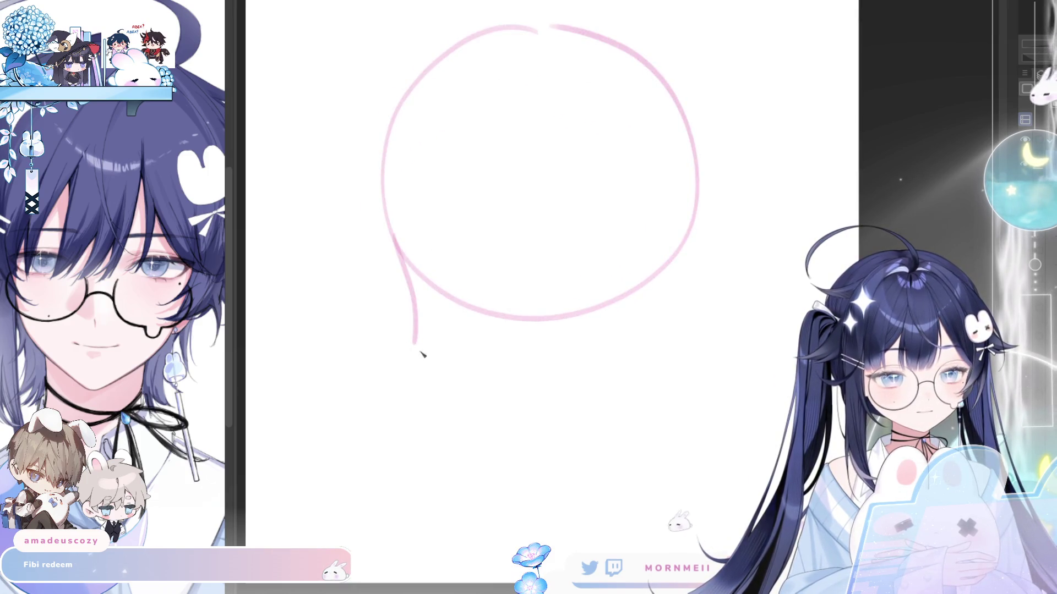
# Draw the cheek and a flatter jawline under the head, redrawing it several times.
pyautogui.moveTo(389, 234)
pyautogui.mouseDown()
pyautogui.moveTo(412, 329)
pyautogui.moveTo(523, 375)
pyautogui.mouseUp()
pyautogui.hotkey('ctrl', 'z')
pyautogui.hotkey('ctrl', 'z')
pyautogui.moveTo(416, 332)
pyautogui.mouseDown()
pyautogui.moveTo(512, 361)
pyautogui.moveTo(625, 355)
pyautogui.mouseUp()
pyautogui.hotkey('ctrl', 'z')
pyautogui.moveTo(512, 361); pyautogui.dragTo(631, 346)
pyautogui.hotkey('ctrl', 'z')
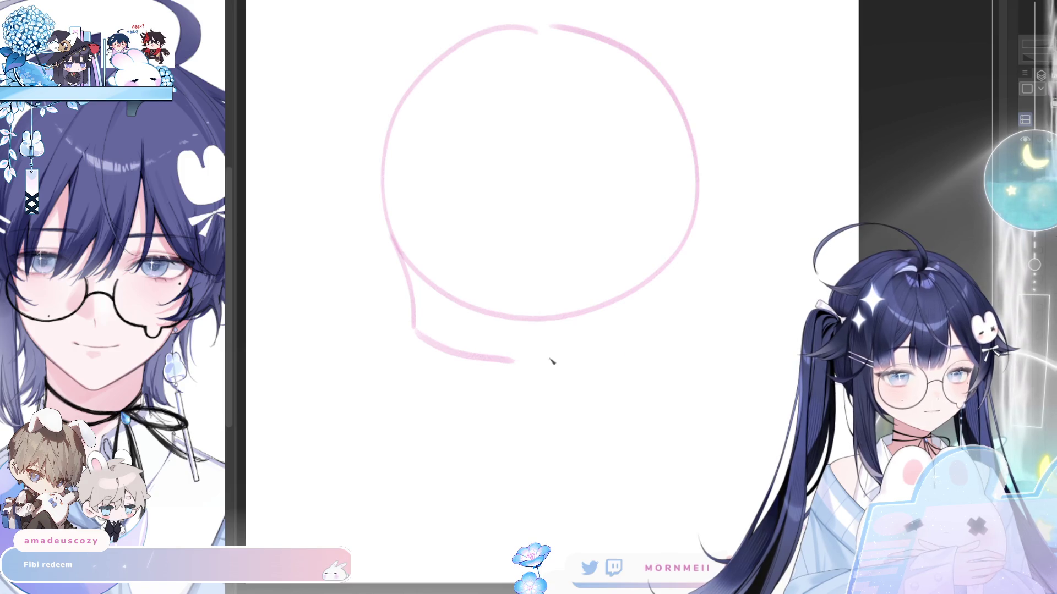
pyautogui.hotkey('ctrl', 'z')
pyautogui.moveTo(510, 361); pyautogui.dragTo(633, 344)
pyautogui.hotkey('ctrl', 'z')
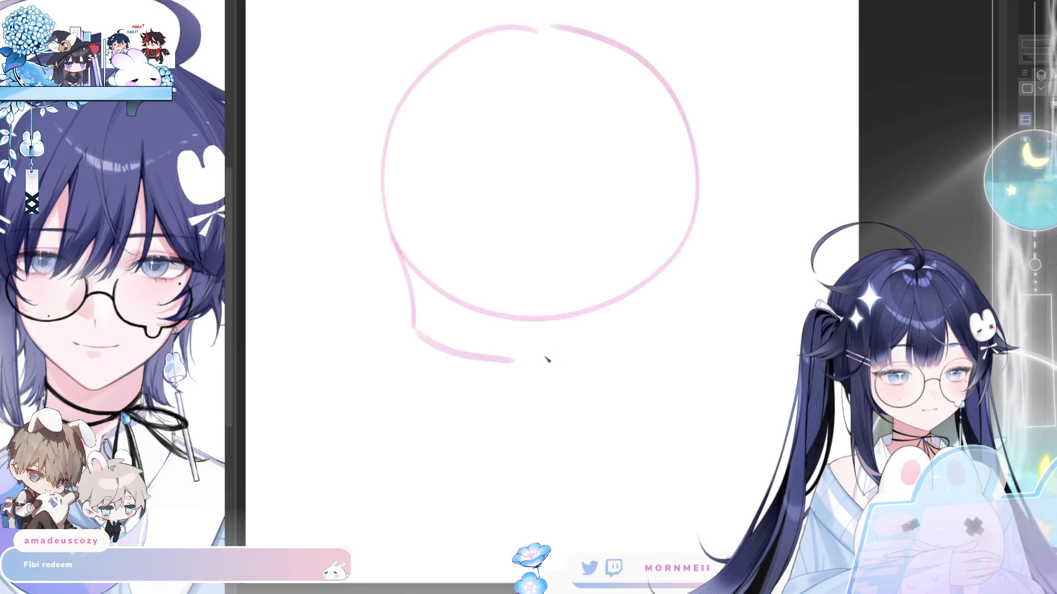
pyautogui.moveTo(512, 360); pyautogui.dragTo(618, 343)
pyautogui.hotkey('ctrl', 'z')
pyautogui.moveTo(512, 361); pyautogui.dragTo(625, 344)
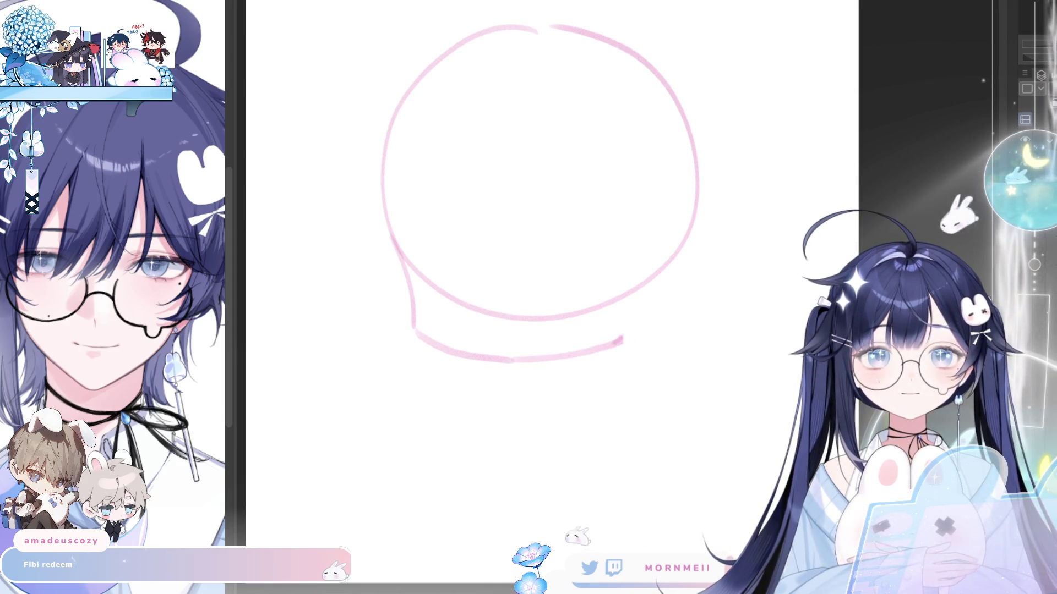
# Draw the ear on the right side of the head and check proportions mirrored.
pyautogui.hotkey('ctrl', 'z')
pyautogui.moveTo(651, 285)
pyautogui.mouseDown()
pyautogui.moveTo(642, 346)
pyautogui.moveTo(645, 326)
pyautogui.mouseUp()
pyautogui.hotkey('ctrl', 'z')
pyautogui.hotkey('ctrl', 'z')
pyautogui.press('h')
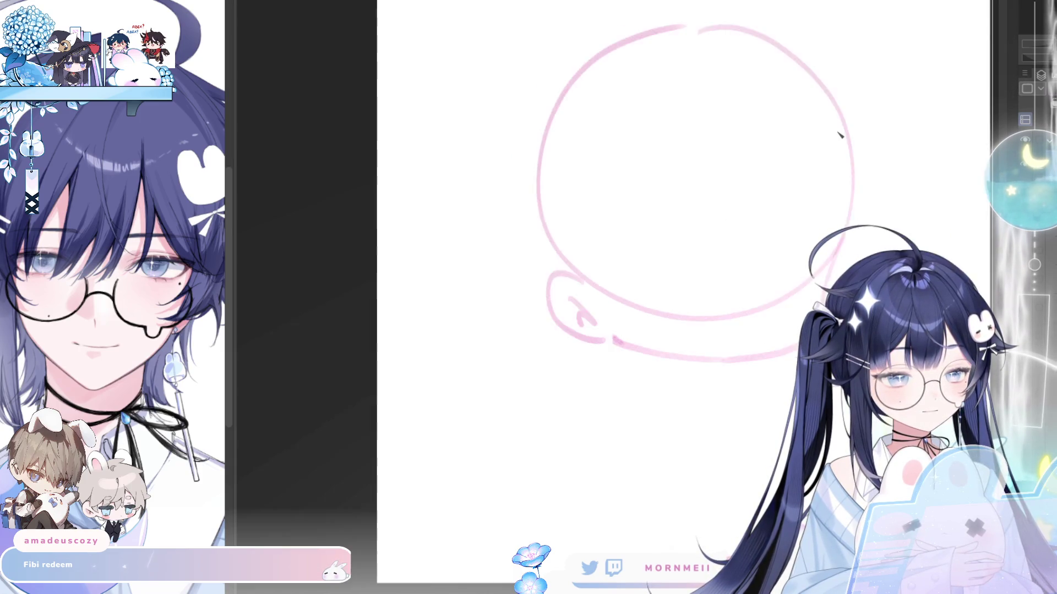
pyautogui.press('h')
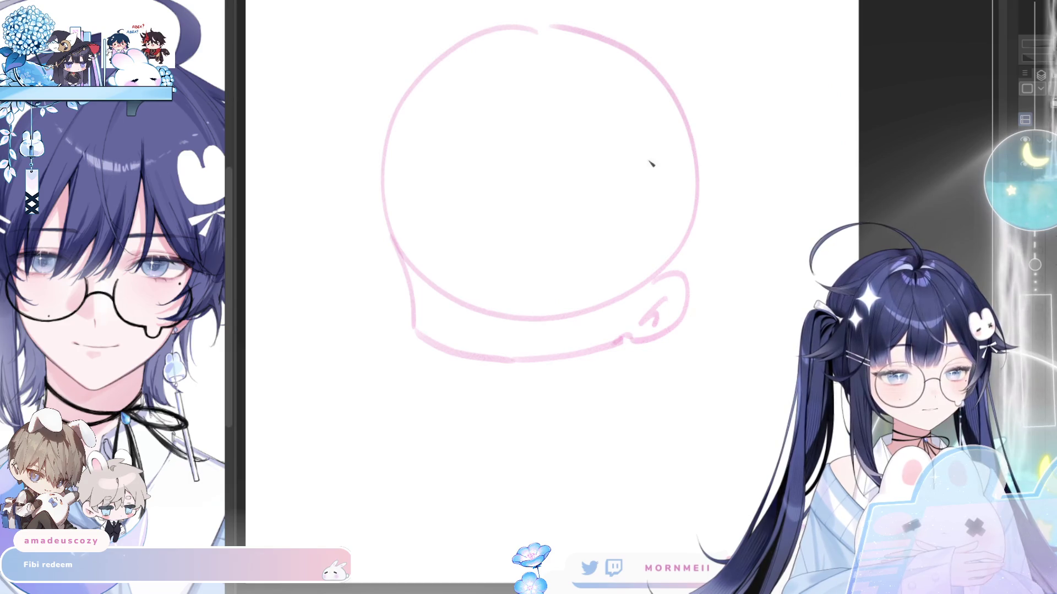
# Refine the left cheek and jaw line, checking the face in mirrored view.
pyautogui.moveTo(389, 225); pyautogui.dragTo(403, 273)
pyautogui.moveTo(383, 190); pyautogui.dragTo(392, 236)
pyautogui.moveTo(419, 306); pyautogui.dragTo(443, 348)
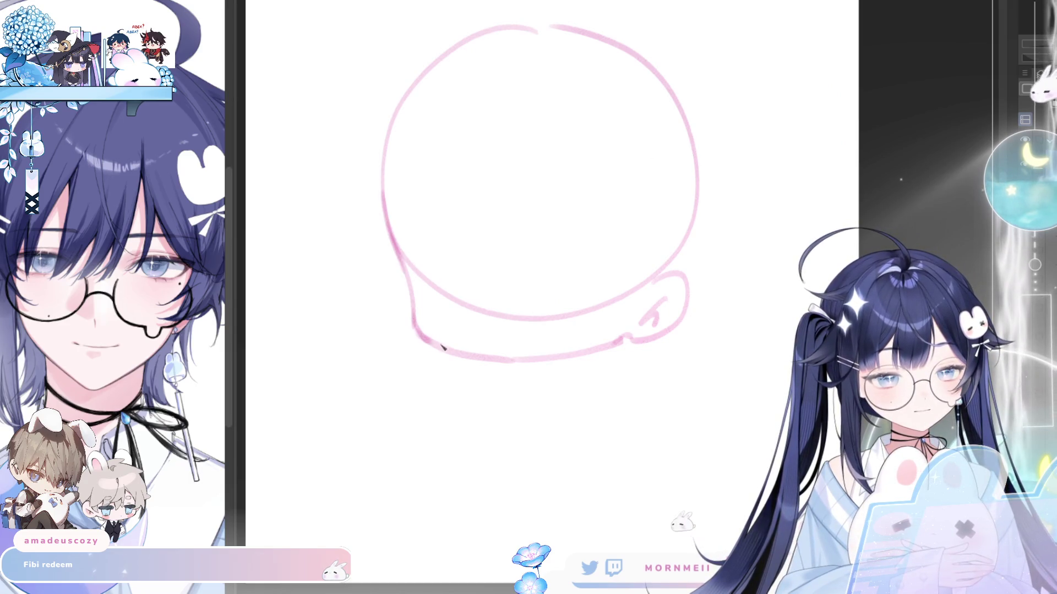
pyautogui.press('h')
pyautogui.press('h')
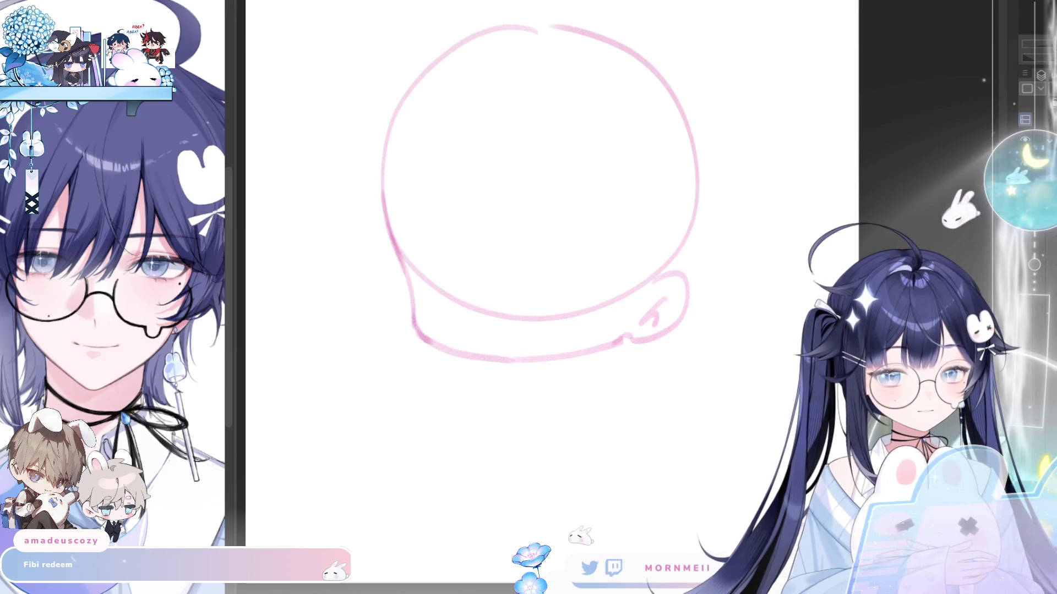
pyautogui.press('h')
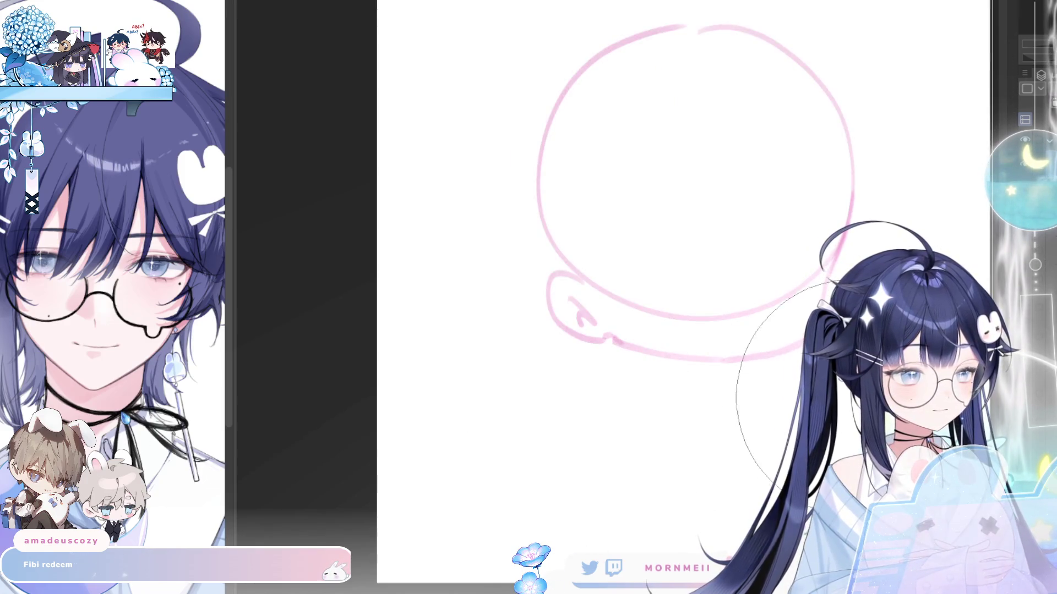
pyautogui.press('h')
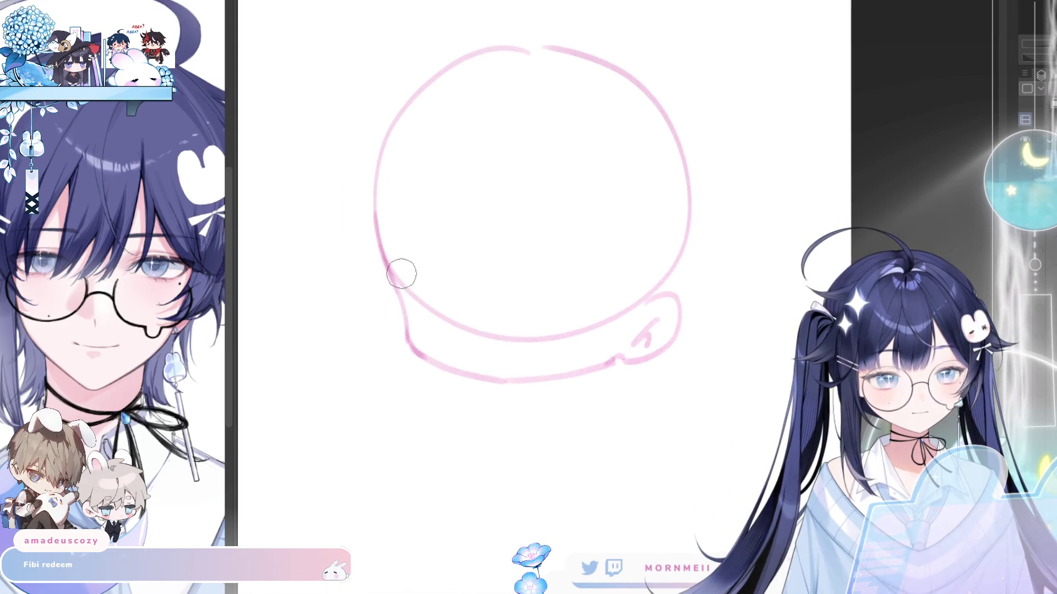
# Erase the stray inner curve across the lower head.
pyautogui.press('e')
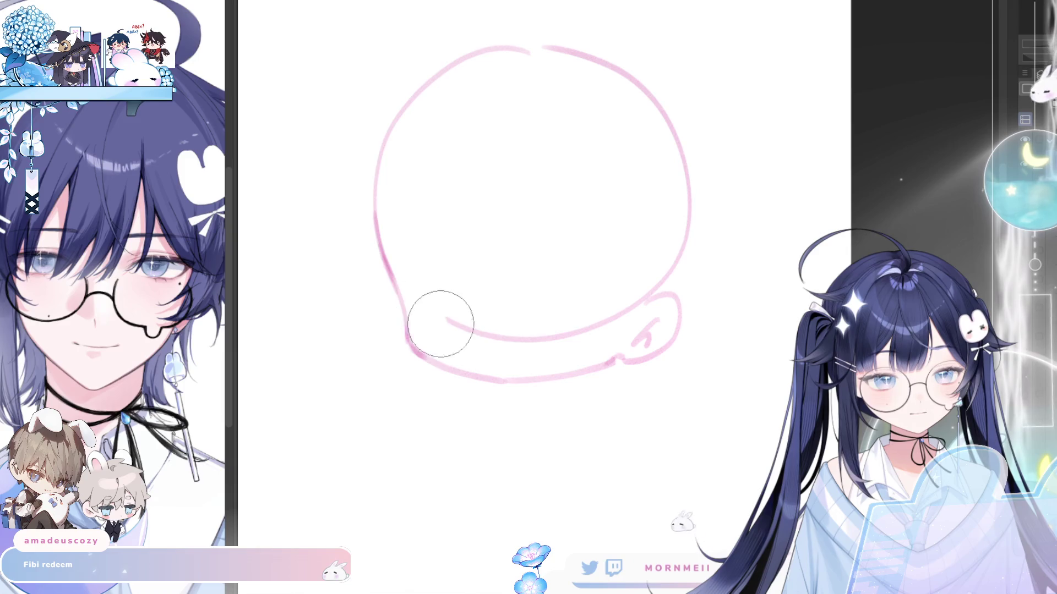
pyautogui.moveTo(438, 319); pyautogui.dragTo(618, 271)
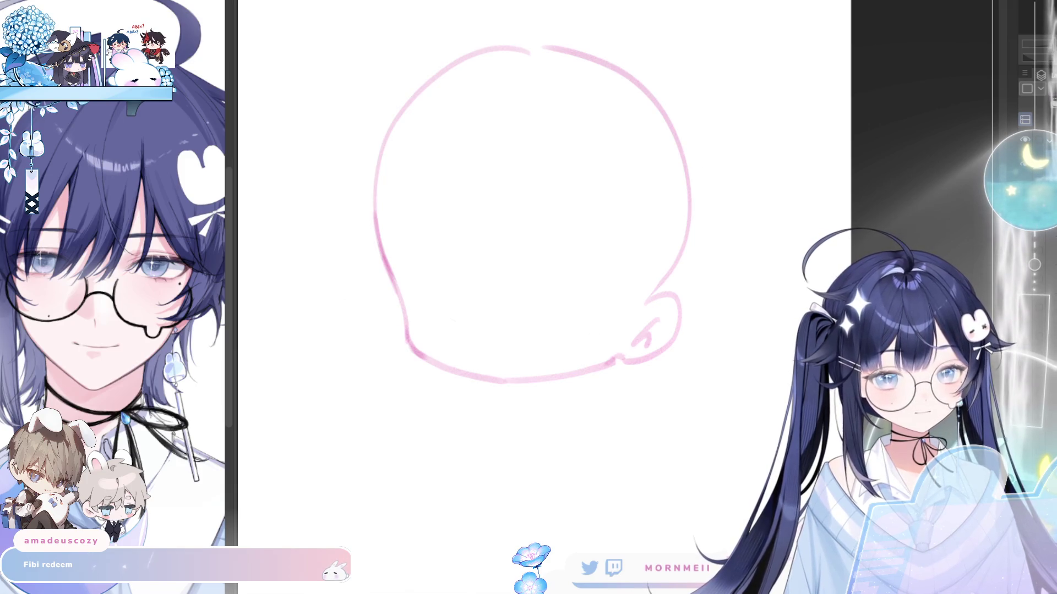
pyautogui.click(386, 267)
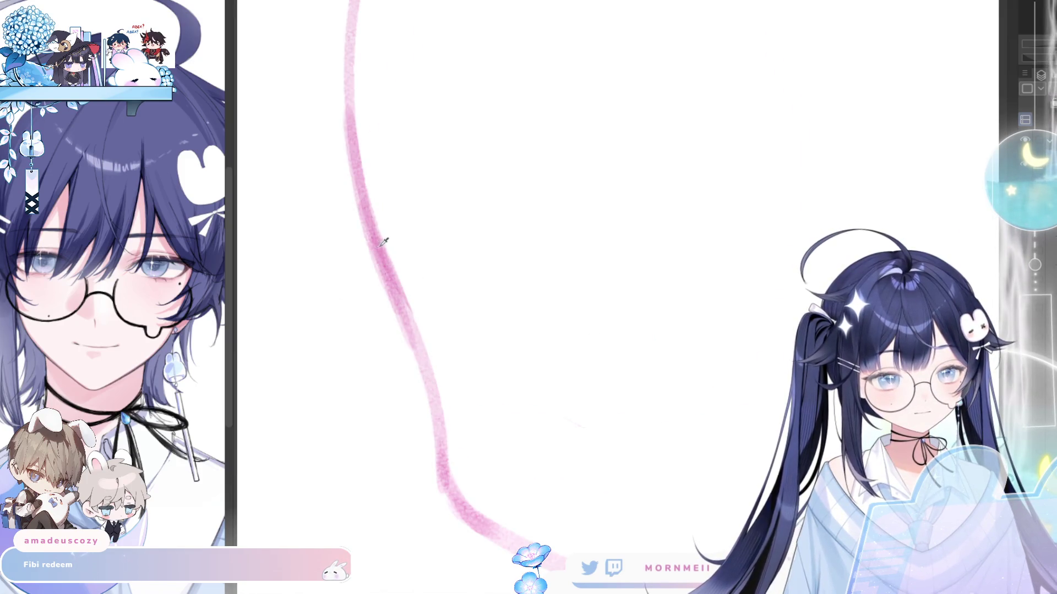
# Frame the head, then draw the left eye's top arc and the right eye's side lines.
pyautogui.hotkey('ctrl', '0')
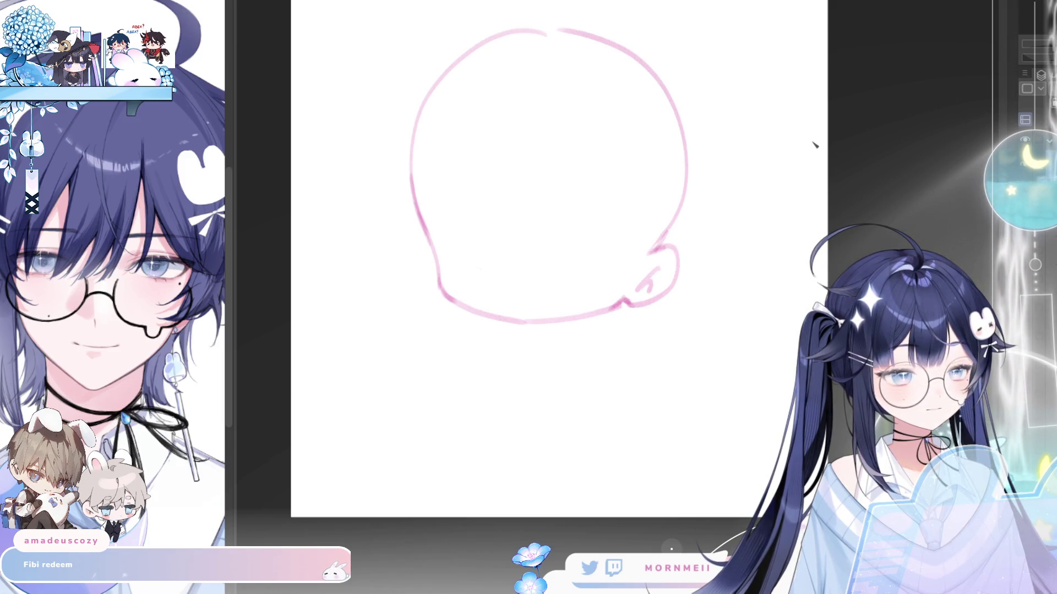
pyautogui.moveTo(615, 132); pyautogui.dragTo(599, 181)
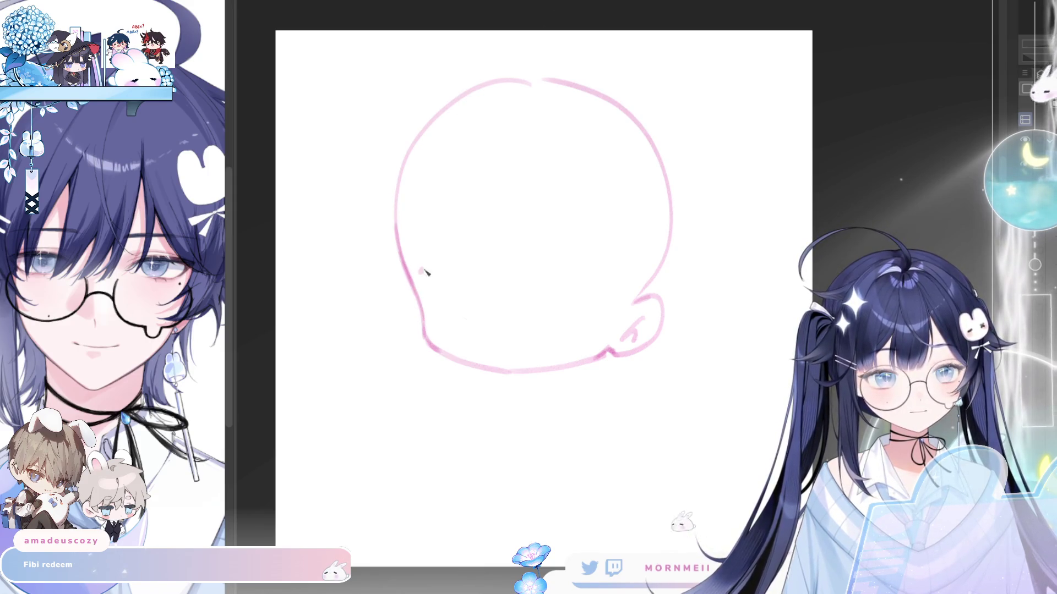
pyautogui.moveTo(424, 278)
pyautogui.mouseDown()
pyautogui.moveTo(466, 304)
pyautogui.moveTo(446, 326)
pyautogui.moveTo(469, 331)
pyautogui.mouseUp()
pyautogui.hotkey('ctrl', 'z')
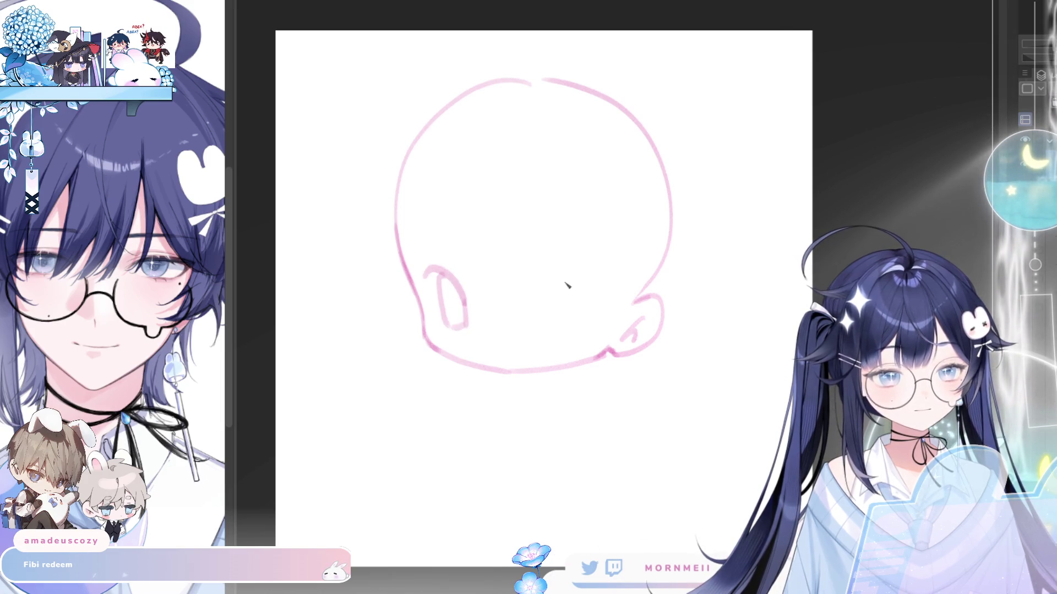
pyautogui.moveTo(531, 290)
pyautogui.mouseDown()
pyautogui.moveTo(585, 275)
pyautogui.moveTo(615, 297)
pyautogui.mouseUp()
pyautogui.hotkey('ctrl', 'z')
pyautogui.hotkey('ctrl', 'z')
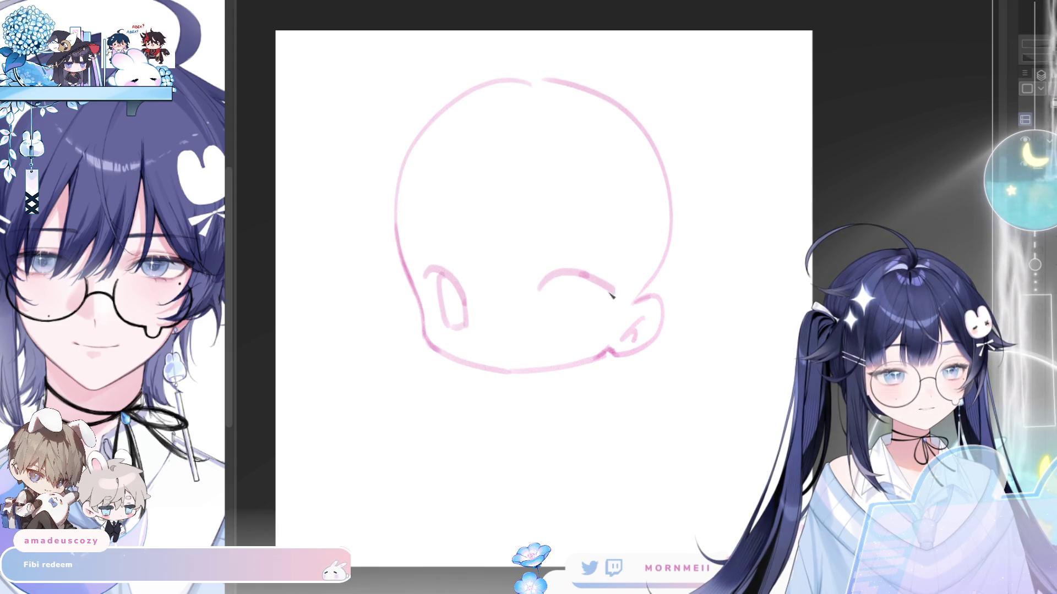
# Redraw the right eye's two vertical side lines, discarding unsatisfying strokes.
pyautogui.hotkey('ctrl', 'z')
pyautogui.moveTo(553, 278); pyautogui.dragTo(557, 311)
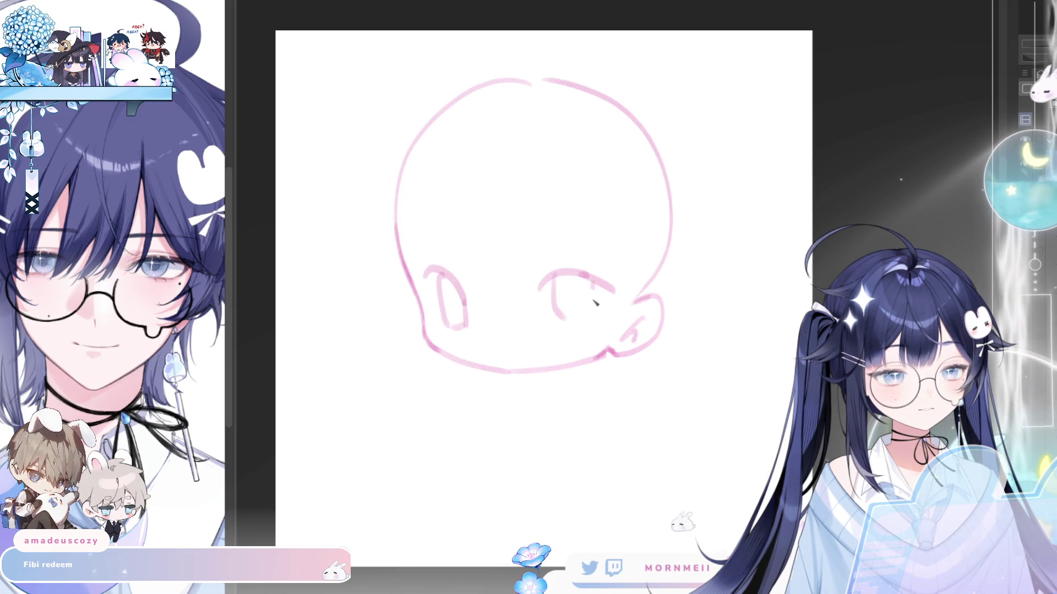
pyautogui.moveTo(599, 284); pyautogui.dragTo(596, 322)
pyautogui.hotkey('ctrl', 'z')
pyautogui.moveTo(600, 283); pyautogui.dragTo(594, 322)
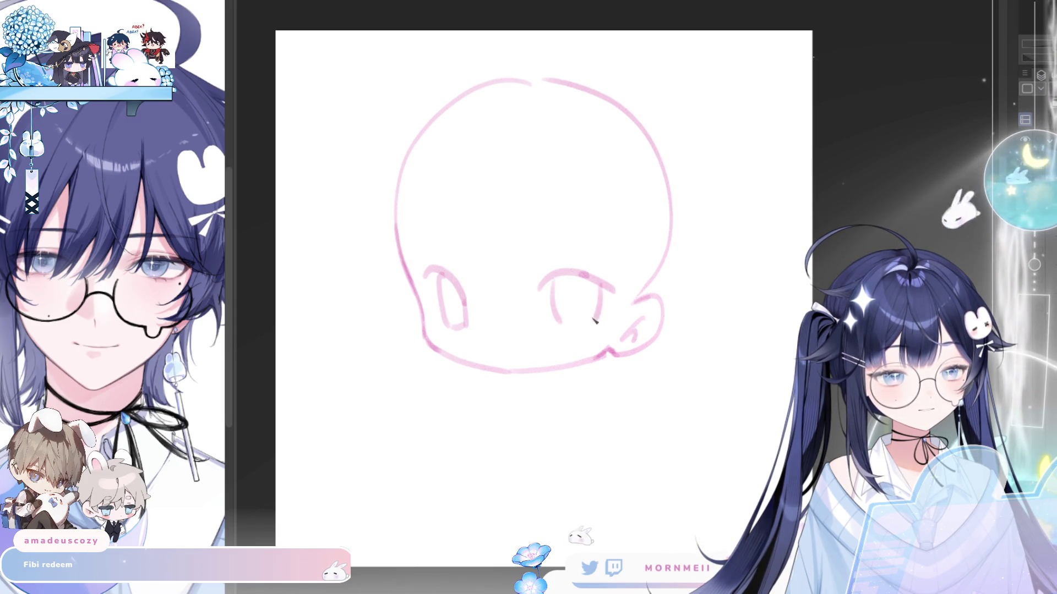
pyautogui.hotkey('ctrl', 'z')
pyautogui.hotkey('ctrl', 'z')
pyautogui.moveTo(552, 278); pyautogui.dragTo(565, 325)
pyautogui.hotkey('ctrl', 'z')
pyautogui.moveTo(600, 287); pyautogui.dragTo(592, 321)
pyautogui.moveTo(564, 318); pyautogui.dragTo(583, 321)
pyautogui.hotkey('ctrl', 'z')
# Check the eyes in a mirrored view, trying and reverting an erase on the left eye.
pyautogui.press('h')
pyautogui.press('h')
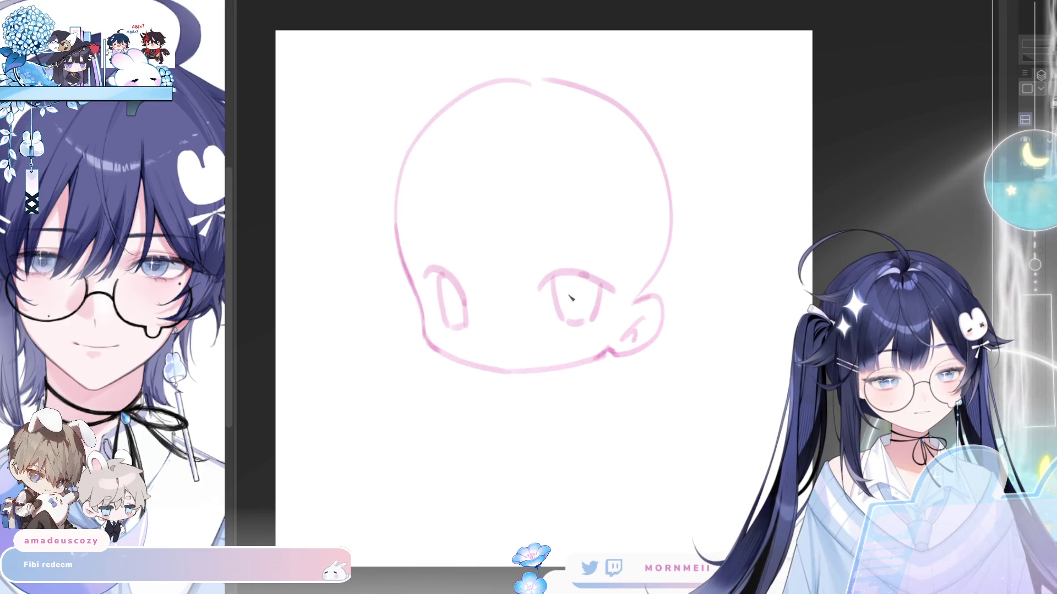
pyautogui.press('e')
pyautogui.moveTo(444, 322); pyautogui.dragTo(470, 306)
pyautogui.hotkey('ctrl', 'z')
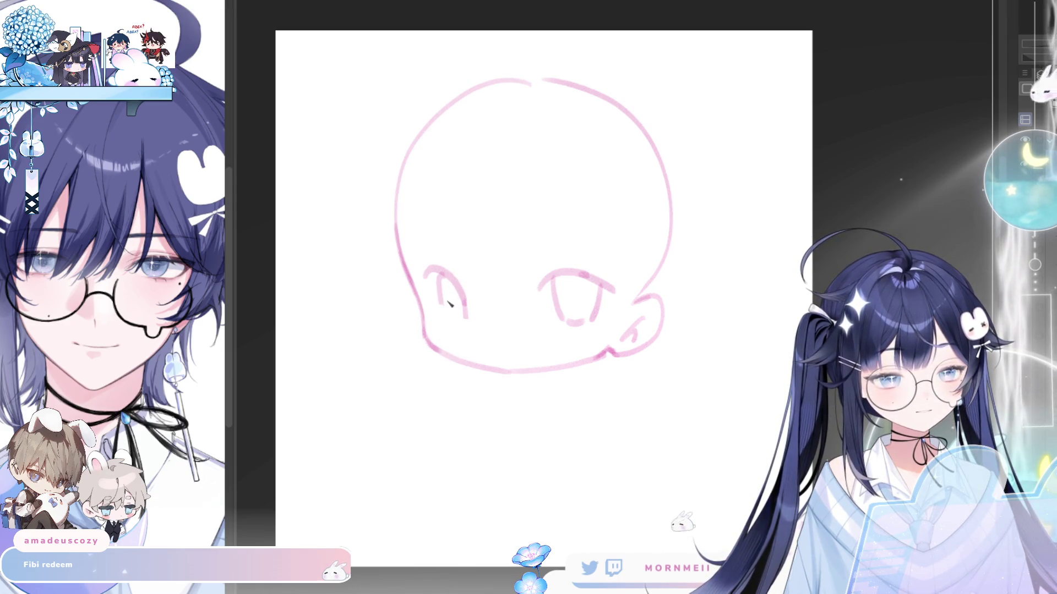
pyautogui.press('h')
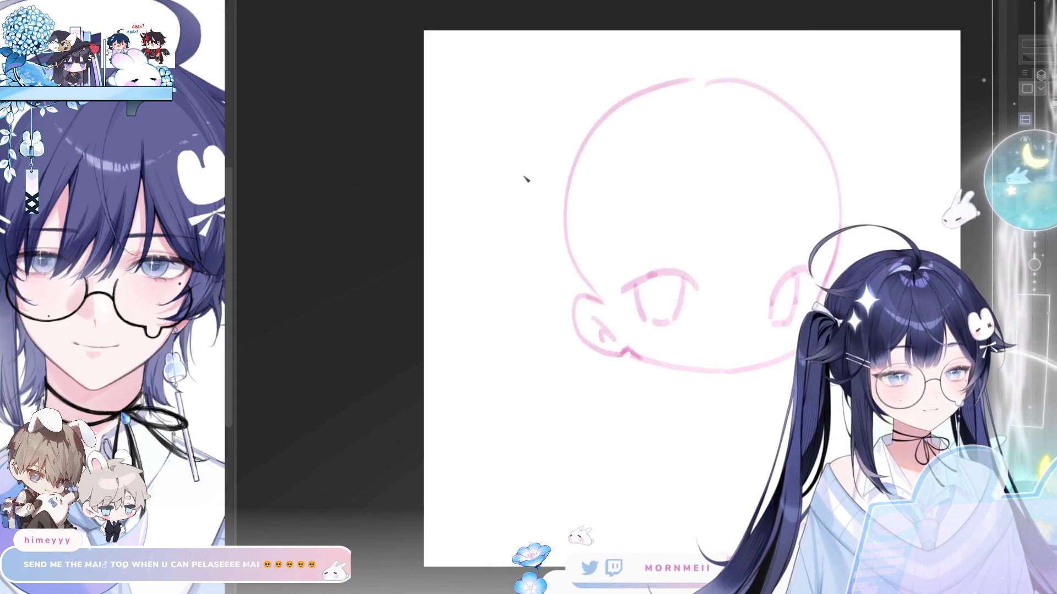
pyautogui.press('h')
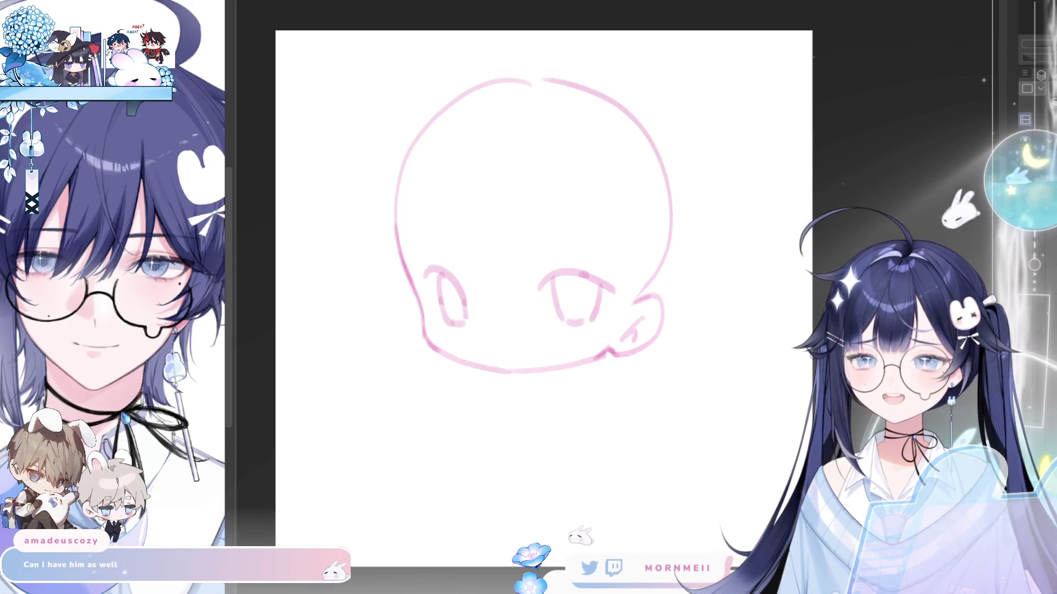
# Select the left eye and shorten it from the top with a transform.
pyautogui.moveTo(473, 328)
pyautogui.mouseDown()
pyautogui.moveTo(417, 261)
pyautogui.moveTo(443, 331)
pyautogui.mouseUp()
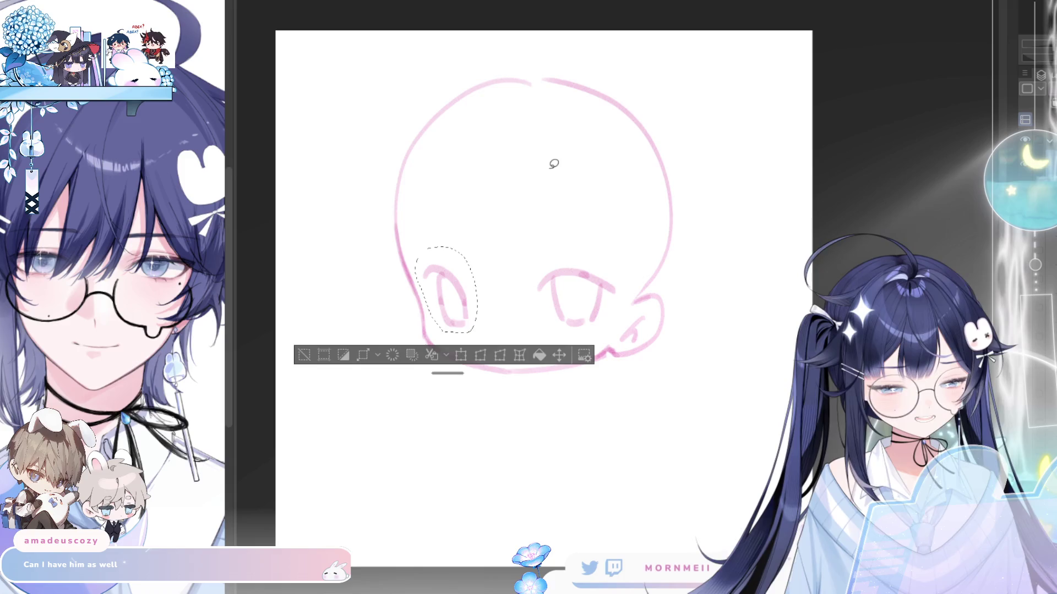
pyautogui.click(475, 359)
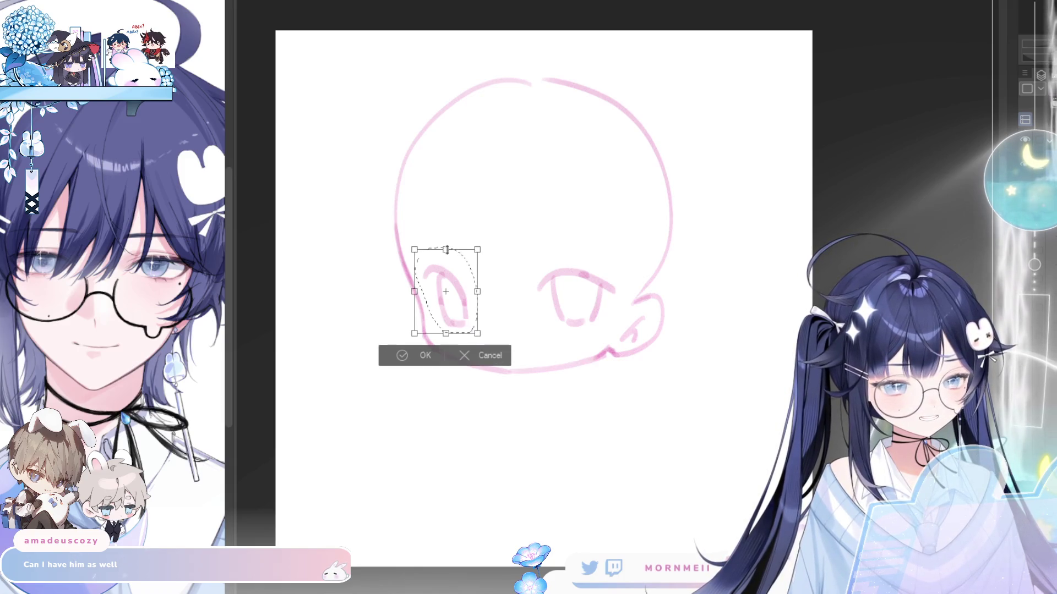
pyautogui.moveTo(445, 242); pyautogui.dragTo(446, 255)
pyautogui.click(421, 362)
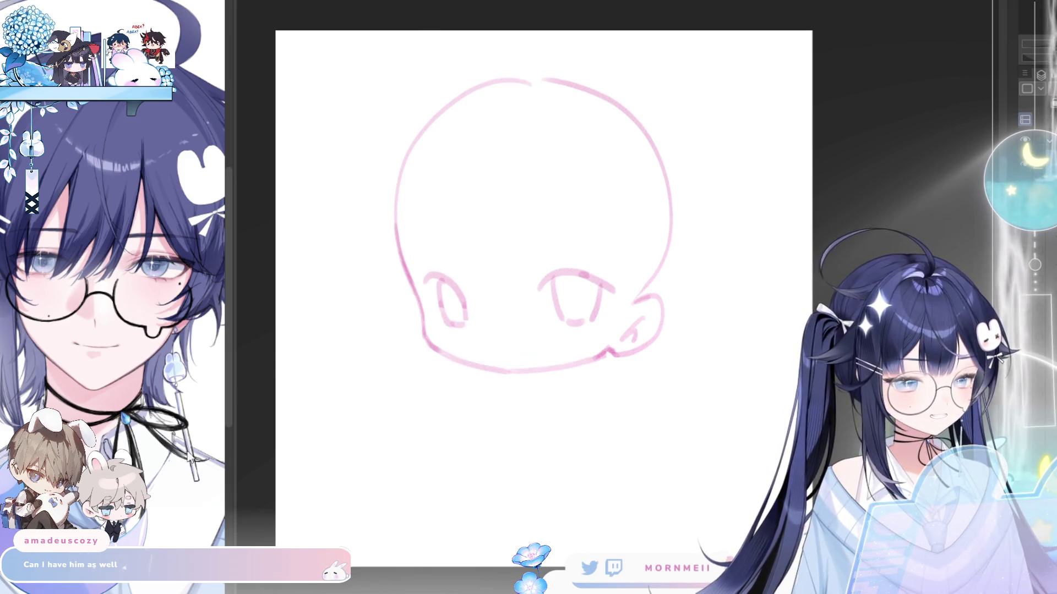
pyautogui.hotkey('ctrl', 'd')
pyautogui.press('h')
pyautogui.press('h')
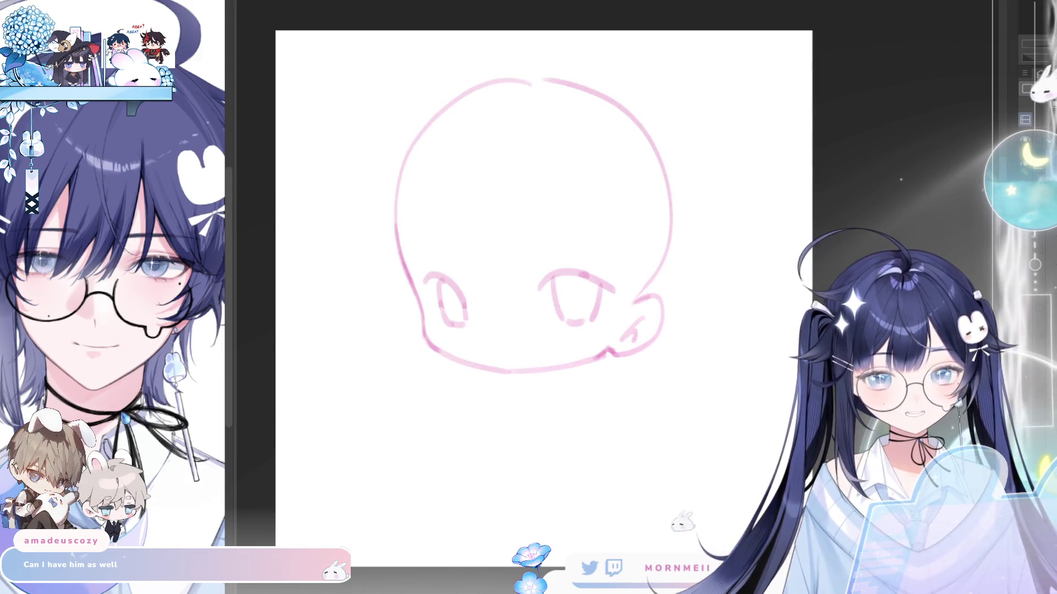
# Reselect and tilt the left eye, then compare proportions in a mirrored view.
pyautogui.moveTo(464, 332)
pyautogui.mouseDown()
pyautogui.moveTo(420, 267)
pyautogui.moveTo(464, 333)
pyautogui.moveTo(481, 312)
pyautogui.moveTo(478, 325)
pyautogui.mouseUp()
pyautogui.click(483, 362)
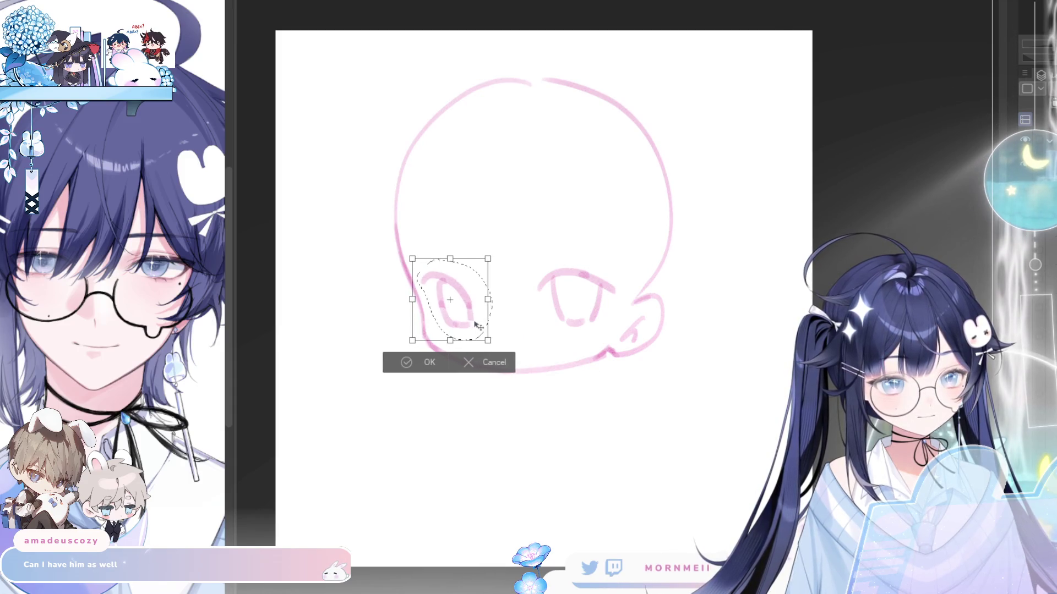
pyautogui.click(407, 363)
pyautogui.hotkey('ctrl', 'd')
pyautogui.press('h')
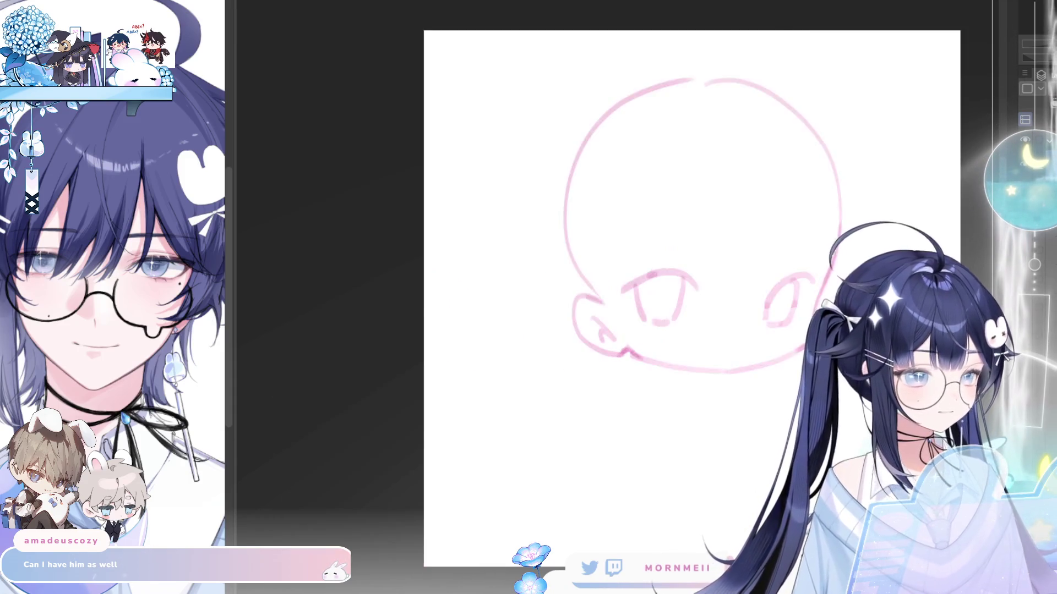
pyautogui.press('h')
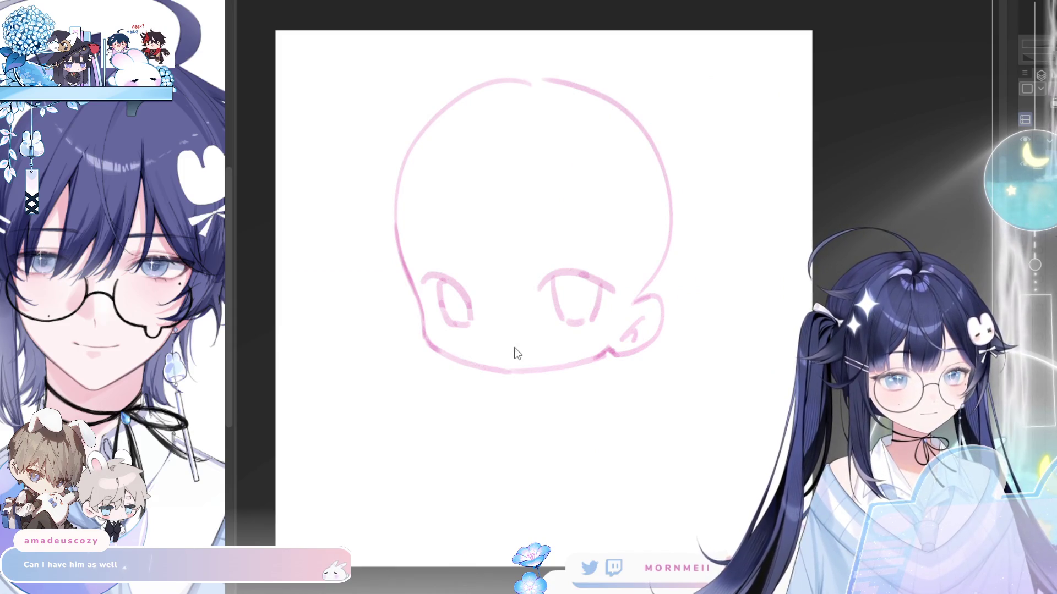
# Draw a small mouth below the eyes and the left eyebrow above the left eye.
pyautogui.moveTo(493, 335)
pyautogui.mouseDown()
pyautogui.moveTo(528, 334)
pyautogui.moveTo(523, 354)
pyautogui.mouseUp()
pyautogui.hotkey('ctrl', 'z')
pyautogui.hotkey('ctrl', 'z')
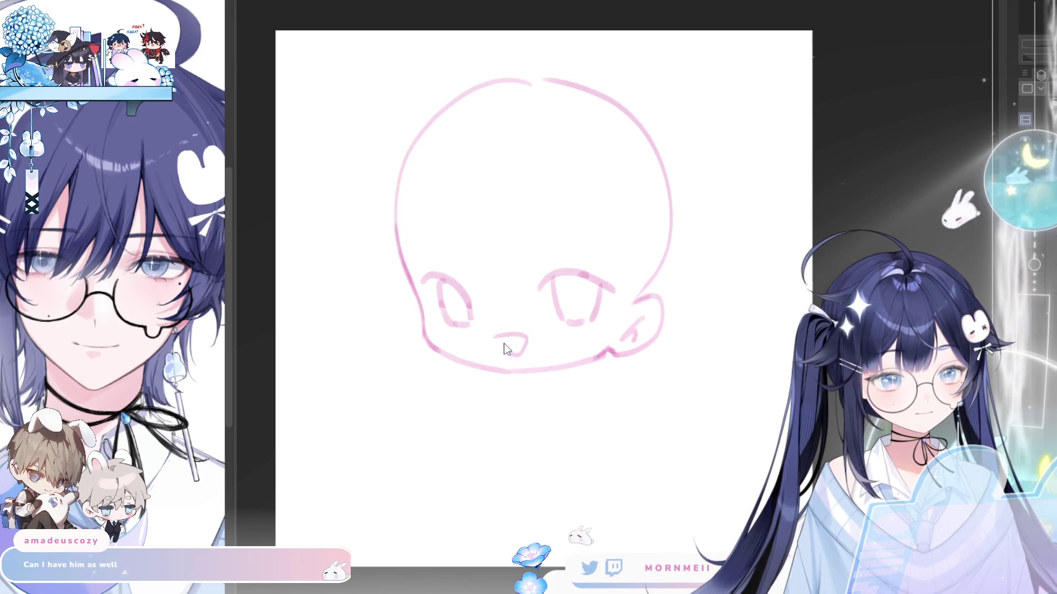
pyautogui.press('h')
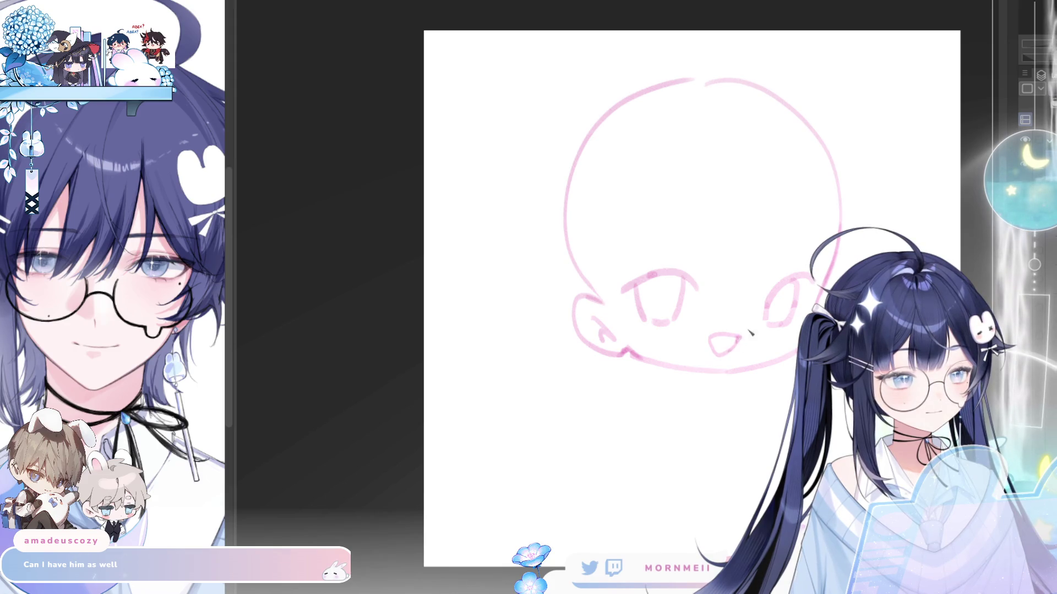
pyautogui.press('h')
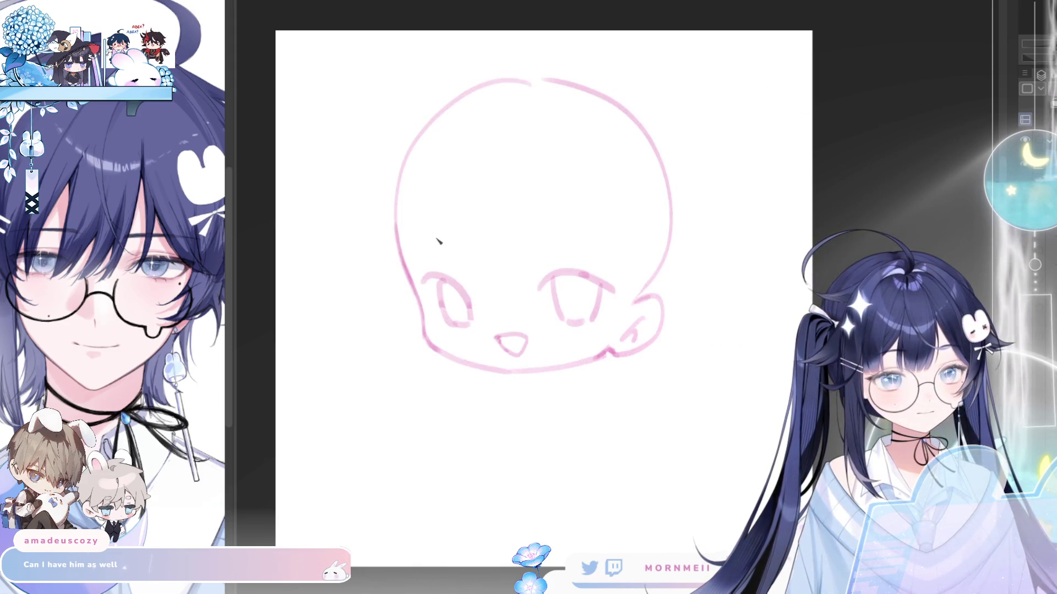
pyautogui.moveTo(421, 237); pyautogui.dragTo(459, 226)
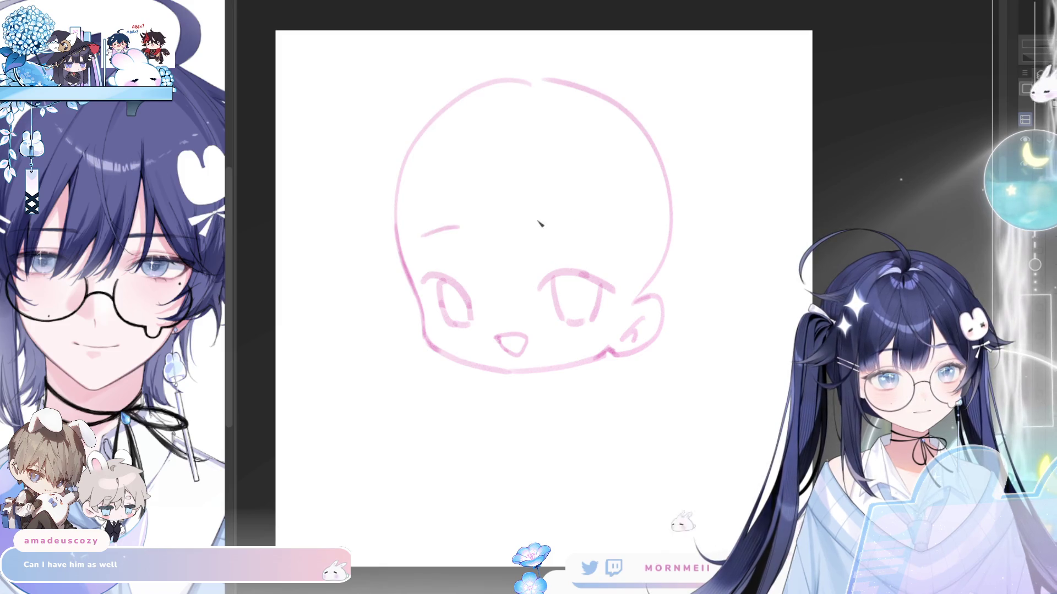
# Draw the right eyebrow, zoom in, and thicken the right eye's upper lid line.
pyautogui.moveTo(583, 226); pyautogui.dragTo(535, 225)
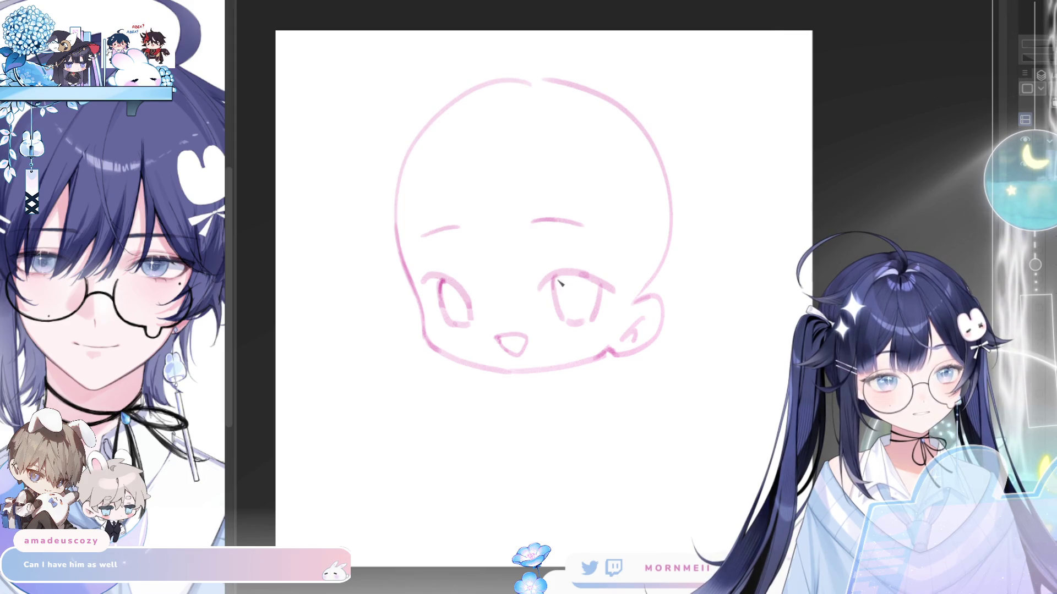
pyautogui.scroll(3, 550, 291)
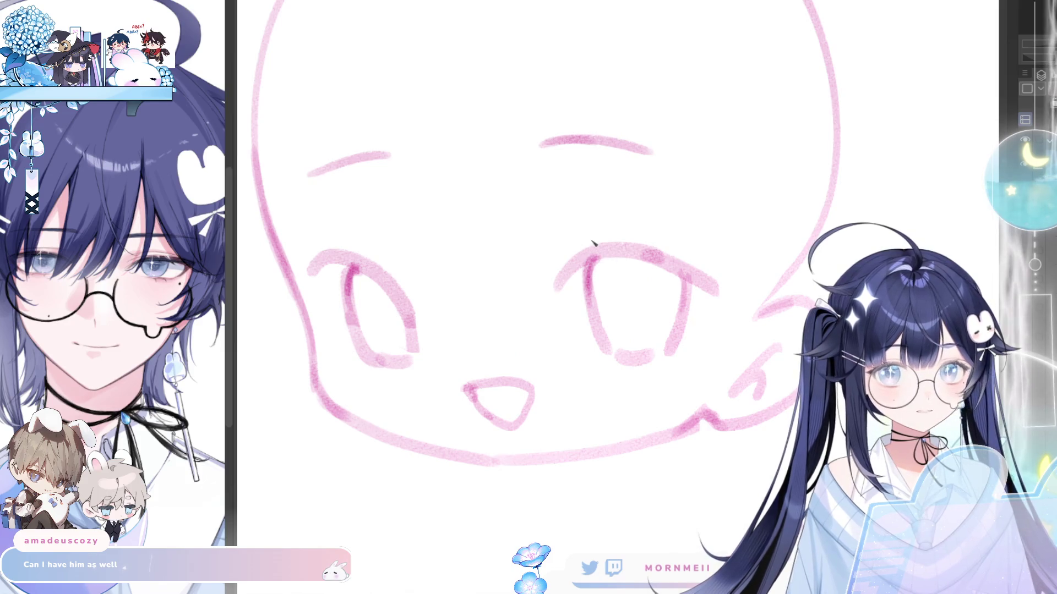
pyautogui.moveTo(556, 290)
pyautogui.mouseDown()
pyautogui.moveTo(628, 243)
pyautogui.moveTo(648, 246)
pyautogui.mouseUp()
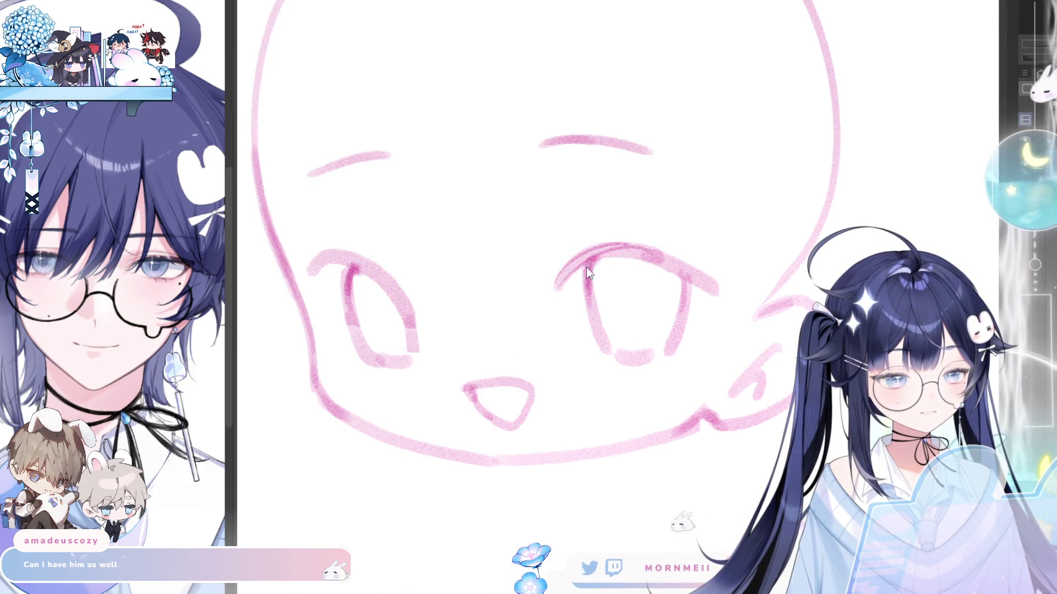
pyautogui.moveTo(561, 277)
pyautogui.mouseDown()
pyautogui.moveTo(657, 249)
pyautogui.moveTo(680, 262)
pyautogui.mouseUp()
pyautogui.press('h')
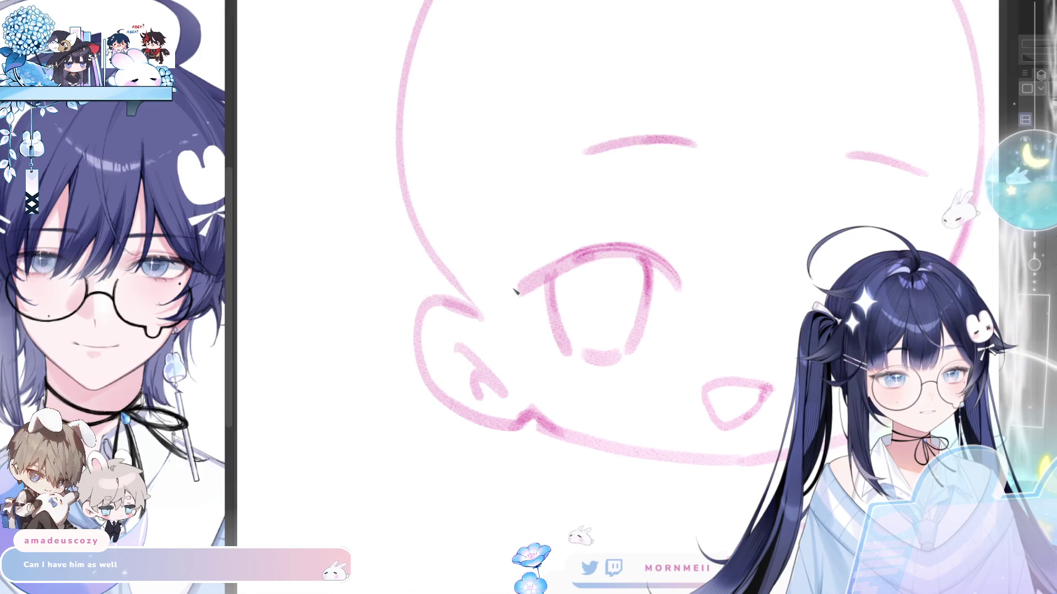
pyautogui.moveTo(516, 291); pyautogui.dragTo(622, 264)
pyautogui.press('h')
pyautogui.press('h')
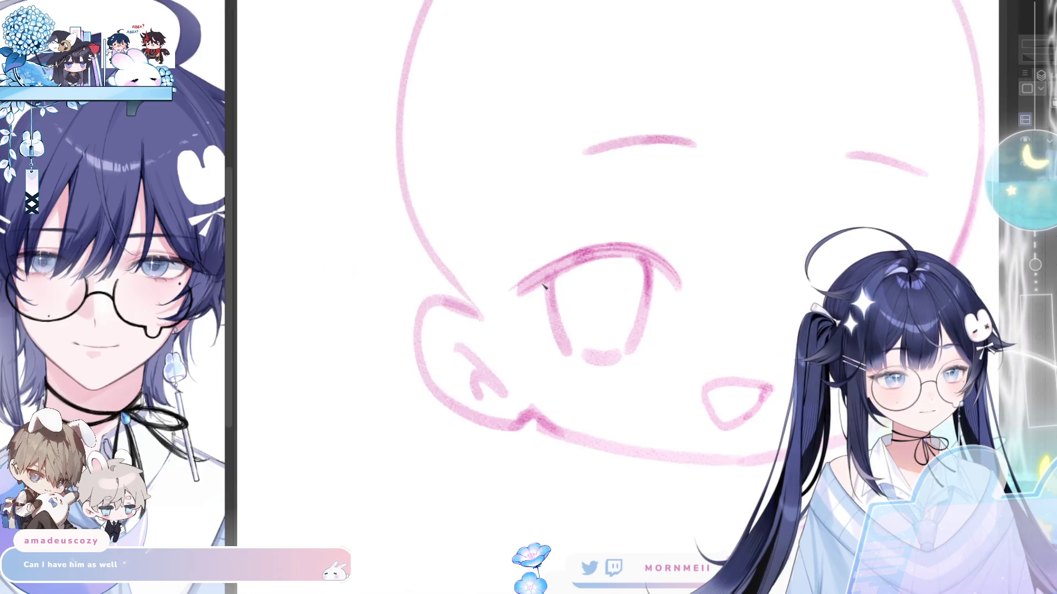
# Add lash strokes at the outer corner and an eyelash above the right eye.
pyautogui.moveTo(508, 291); pyautogui.dragTo(539, 328)
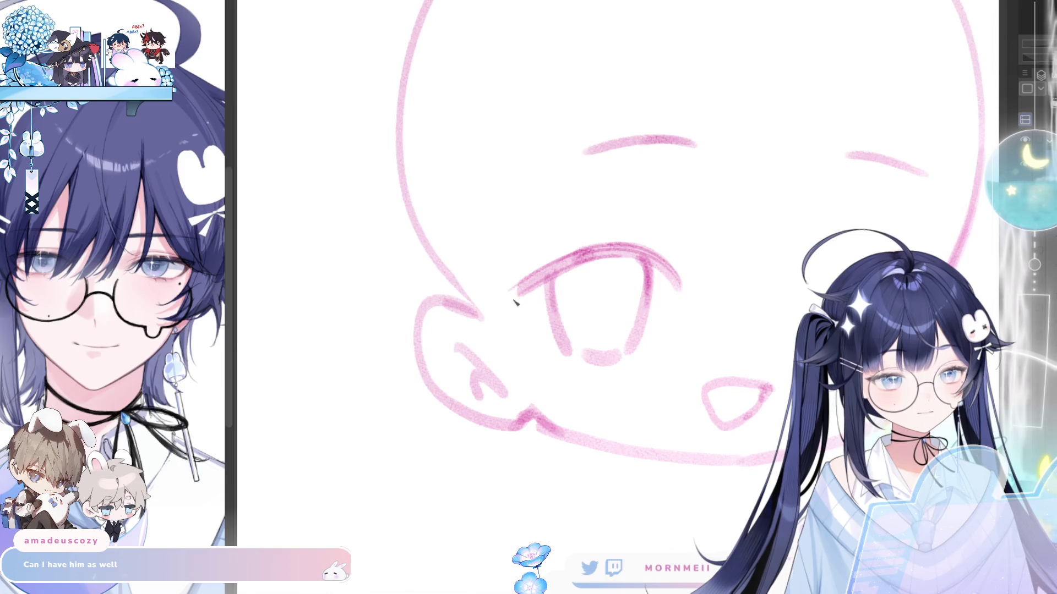
pyautogui.moveTo(508, 294); pyautogui.dragTo(538, 326)
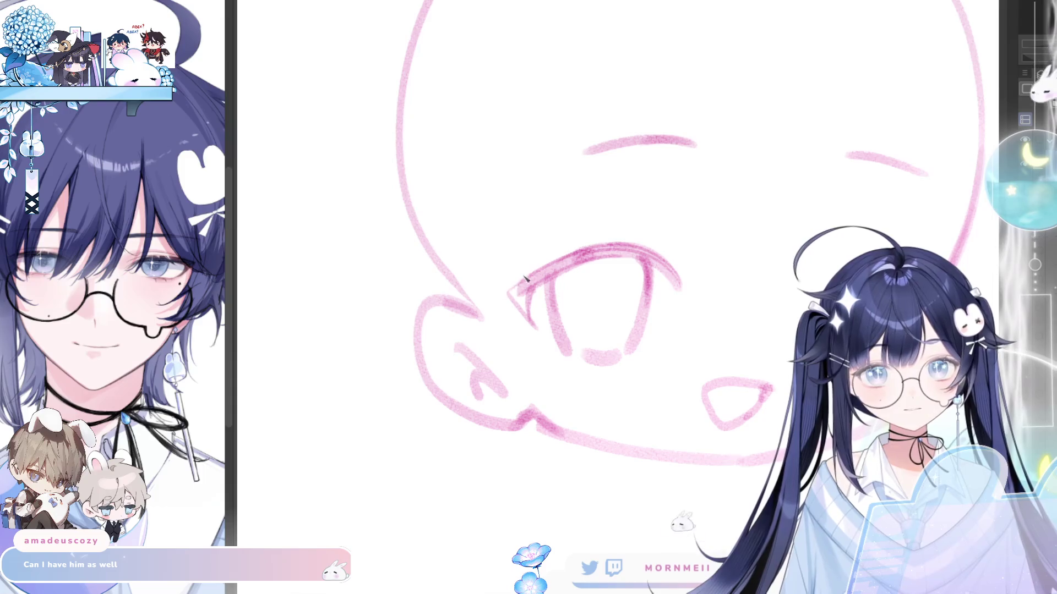
pyautogui.moveTo(523, 279)
pyautogui.mouseDown()
pyautogui.moveTo(492, 295)
pyautogui.moveTo(540, 283)
pyautogui.mouseUp()
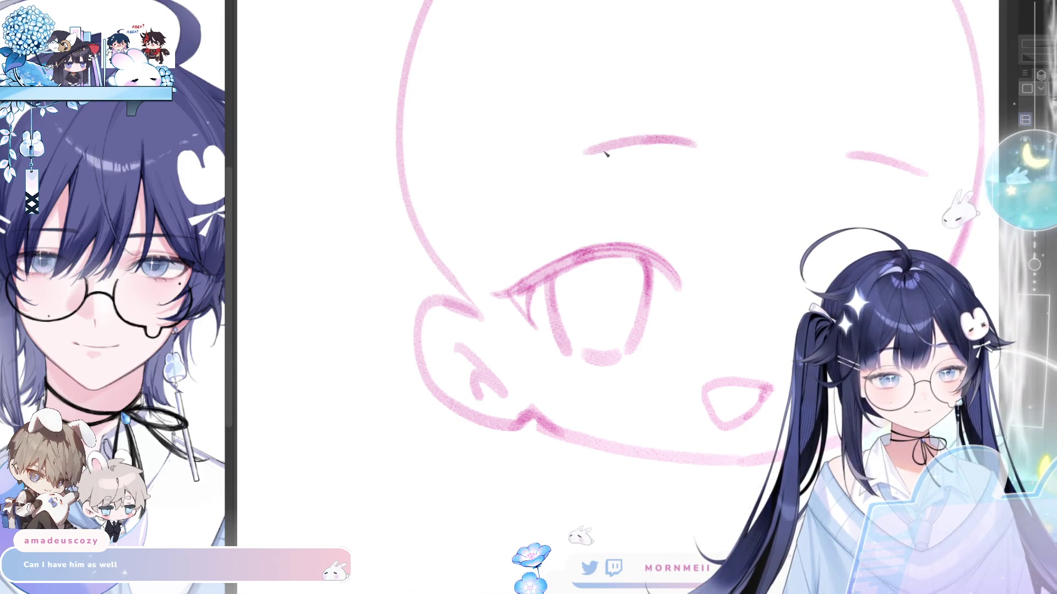
pyautogui.press('h')
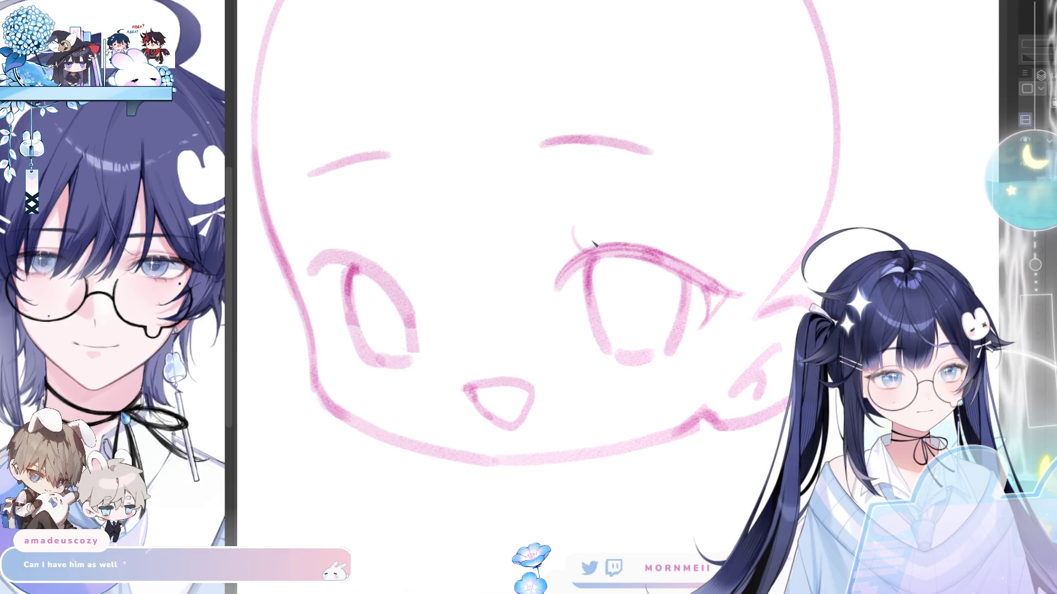
pyautogui.moveTo(638, 220)
pyautogui.mouseDown()
pyautogui.moveTo(630, 242)
pyautogui.moveTo(719, 301)
pyautogui.mouseUp()
pyautogui.press('h')
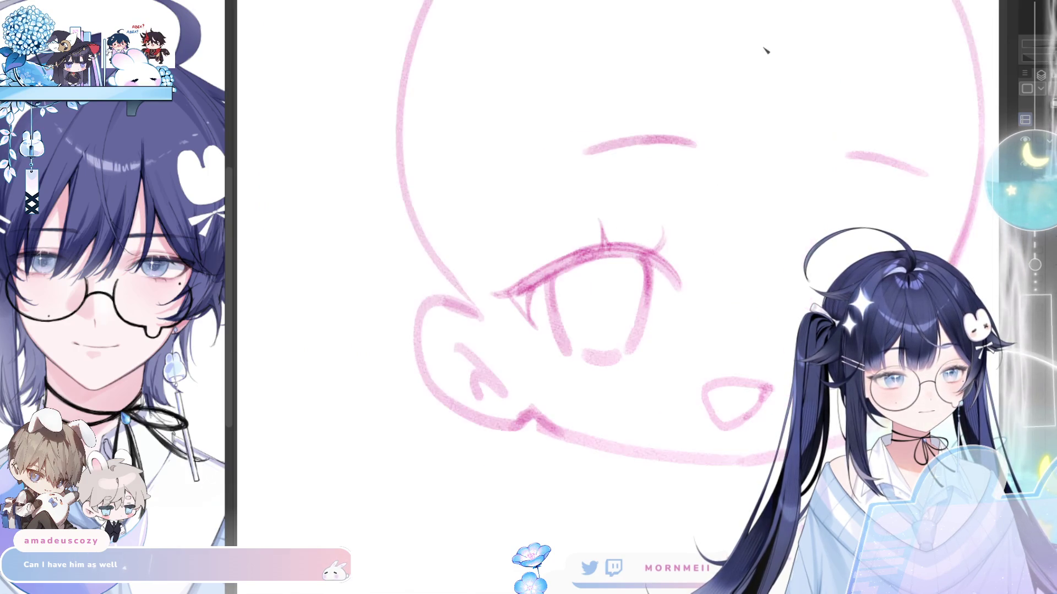
# Darken the iris edge and strengthen the left eye's bottom and inner lines.
pyautogui.moveTo(551, 286); pyautogui.dragTo(566, 346)
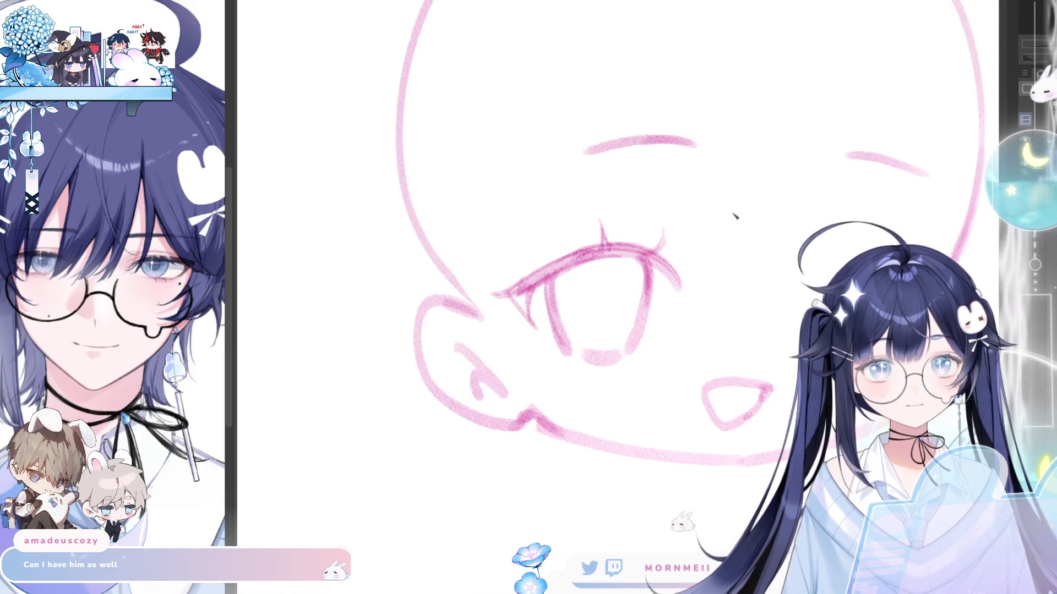
pyautogui.press('h')
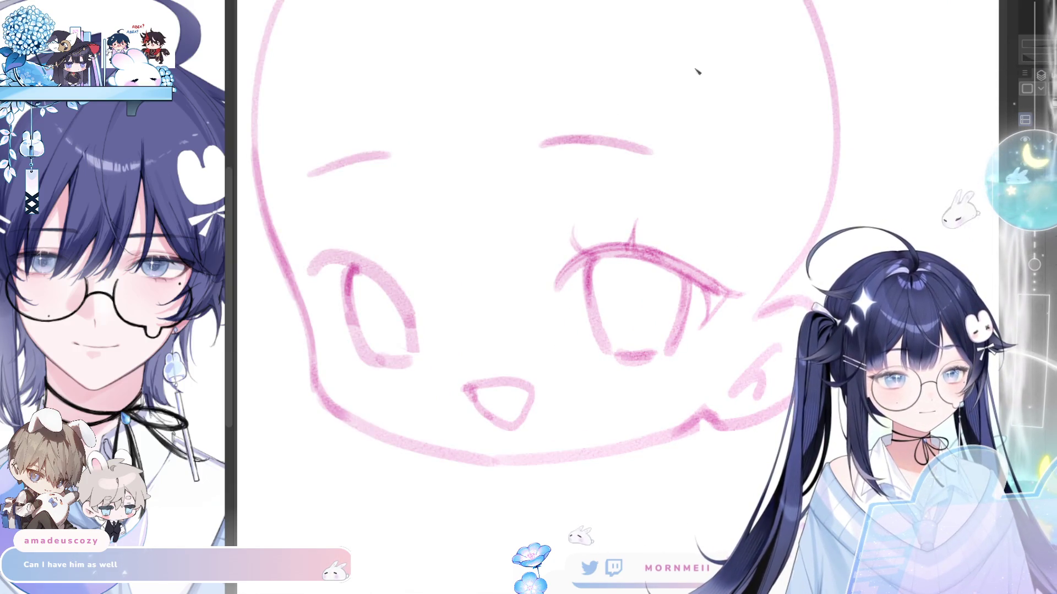
pyautogui.press('h')
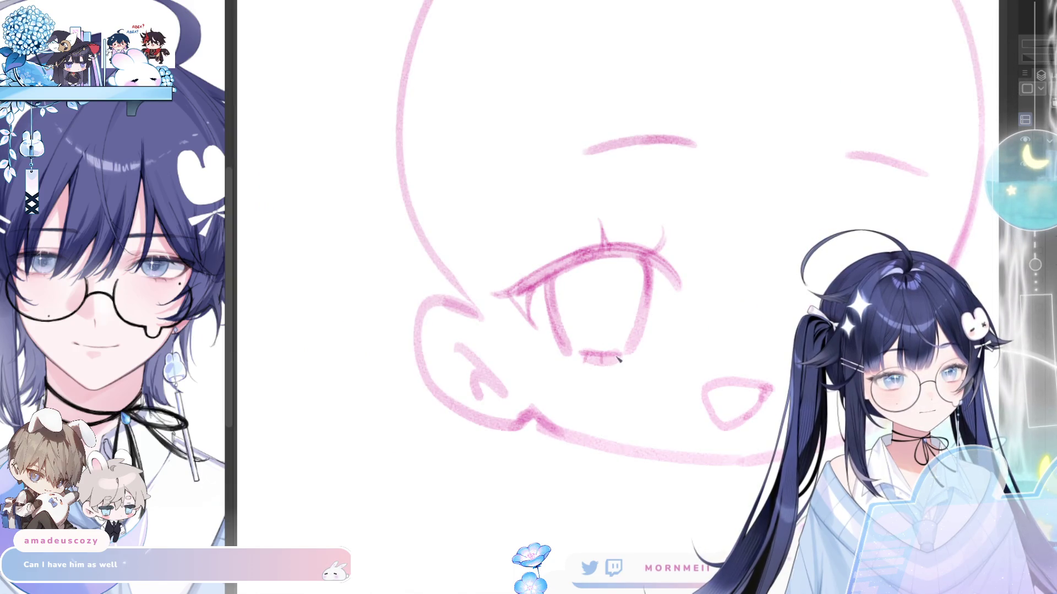
pyautogui.press('h')
pyautogui.moveTo(374, 359); pyautogui.dragTo(411, 362)
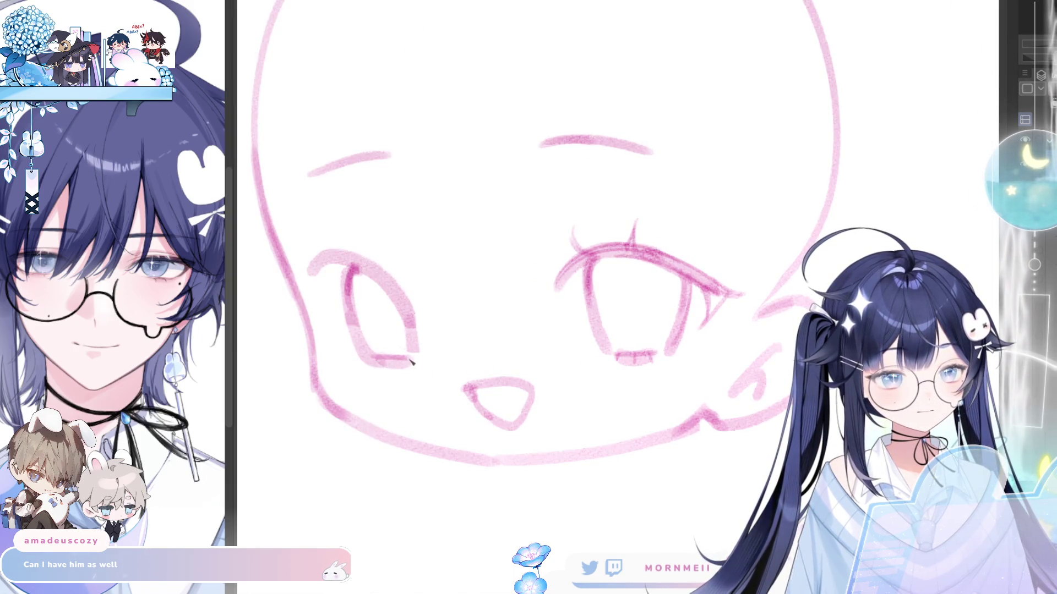
pyautogui.moveTo(351, 292); pyautogui.dragTo(359, 347)
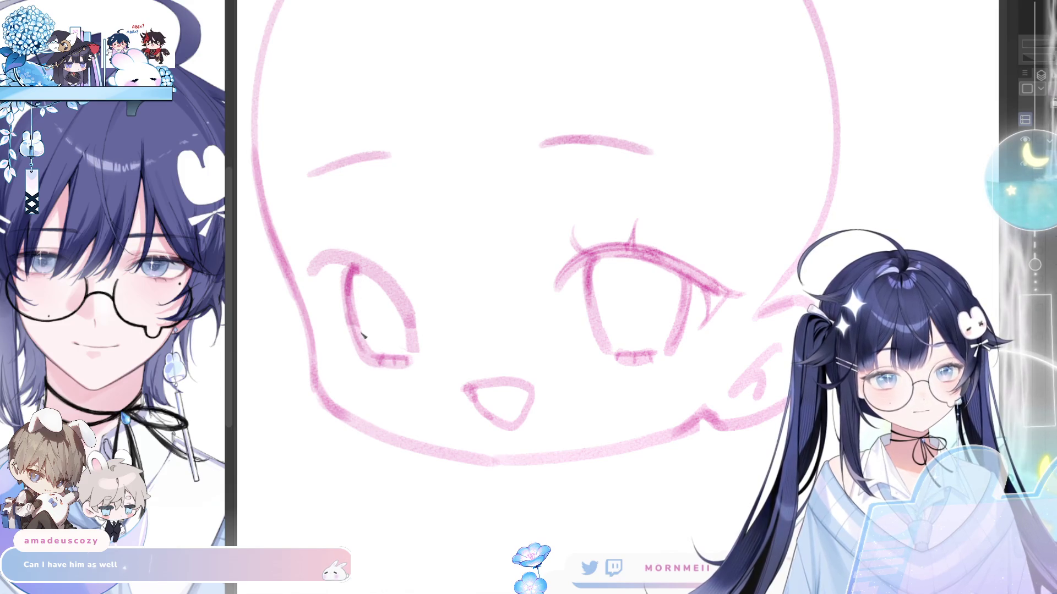
pyautogui.press('h')
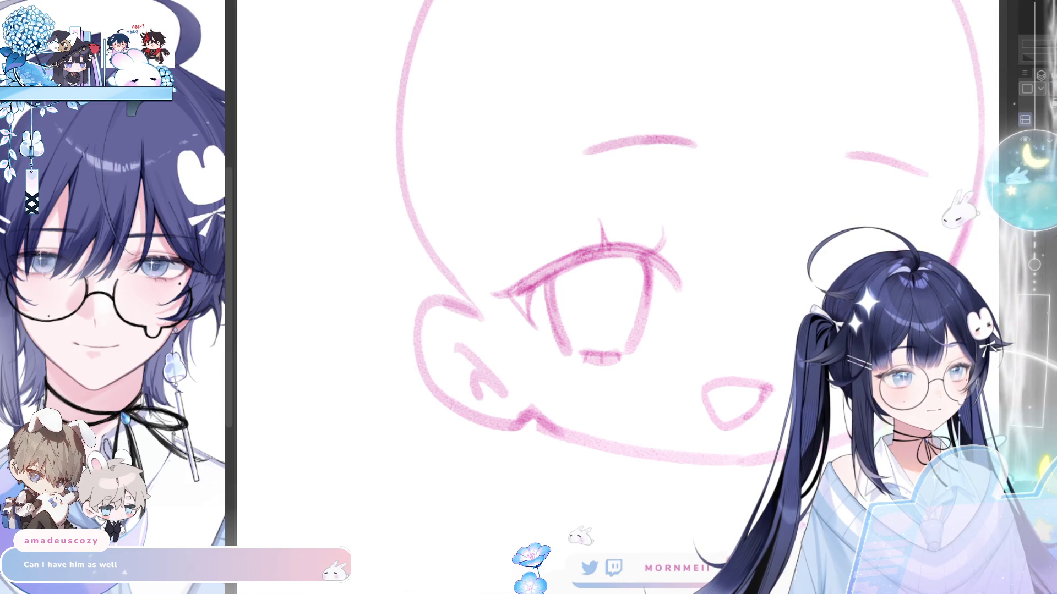
pyautogui.press('h')
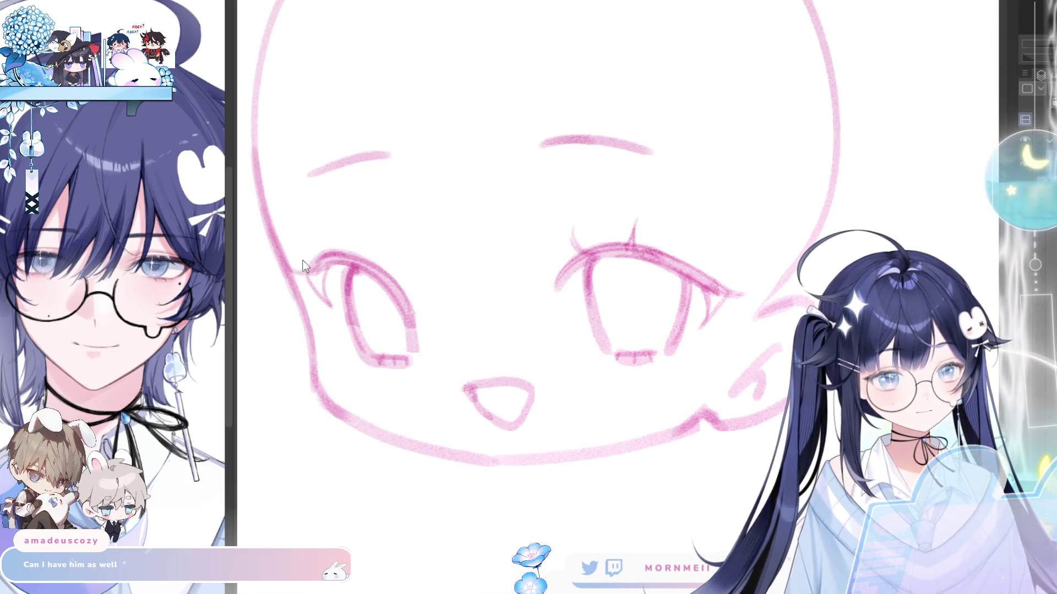
# Add a lash above the left eye's outer corner and an eyelid crease.
pyautogui.moveTo(323, 231)
pyautogui.mouseDown()
pyautogui.moveTo(327, 251)
pyautogui.moveTo(349, 263)
pyautogui.mouseUp()
pyautogui.press('h')
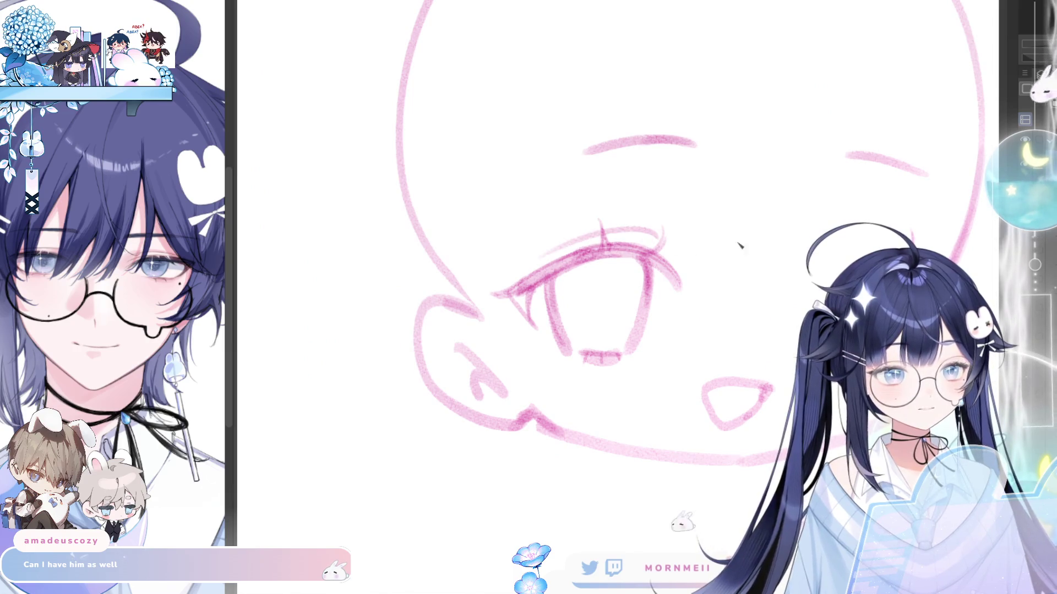
pyautogui.moveTo(601, 236); pyautogui.dragTo(667, 240)
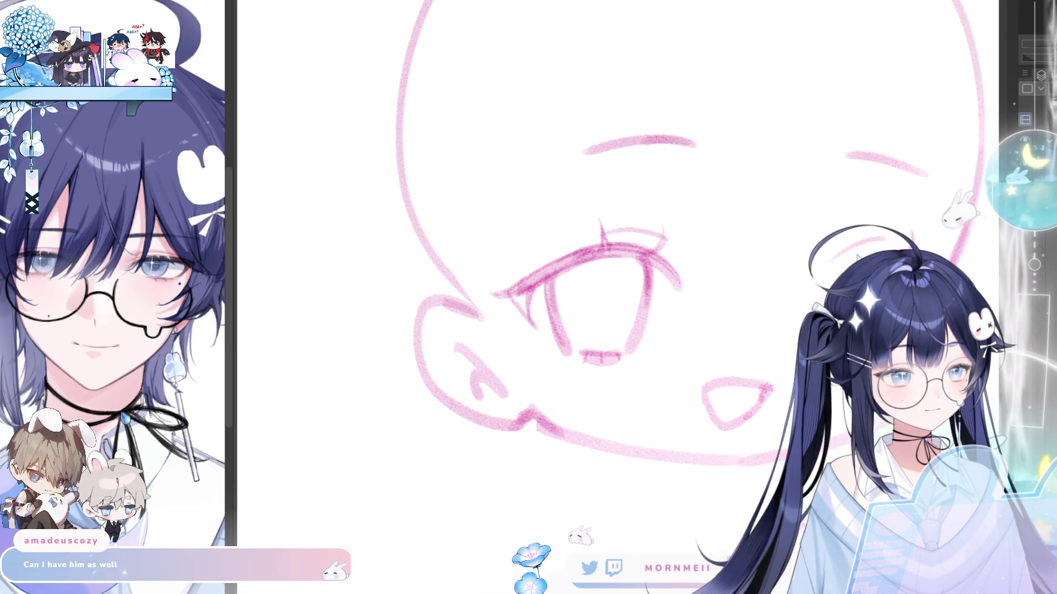
# Darken the chin line and add blush hatching under both eyes.
pyautogui.press('h')
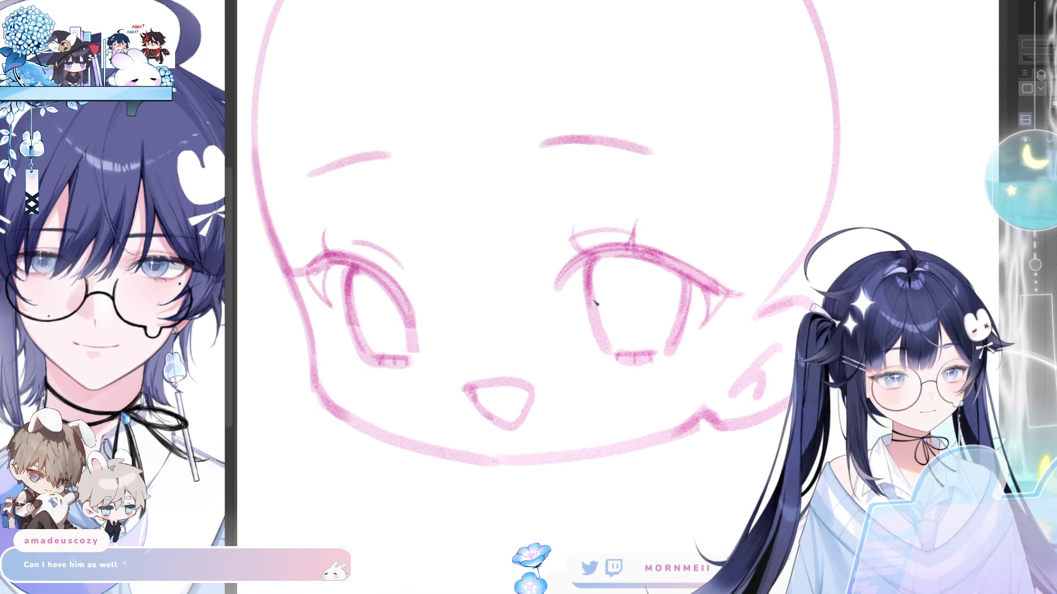
pyautogui.moveTo(456, 439); pyautogui.dragTo(402, 388)
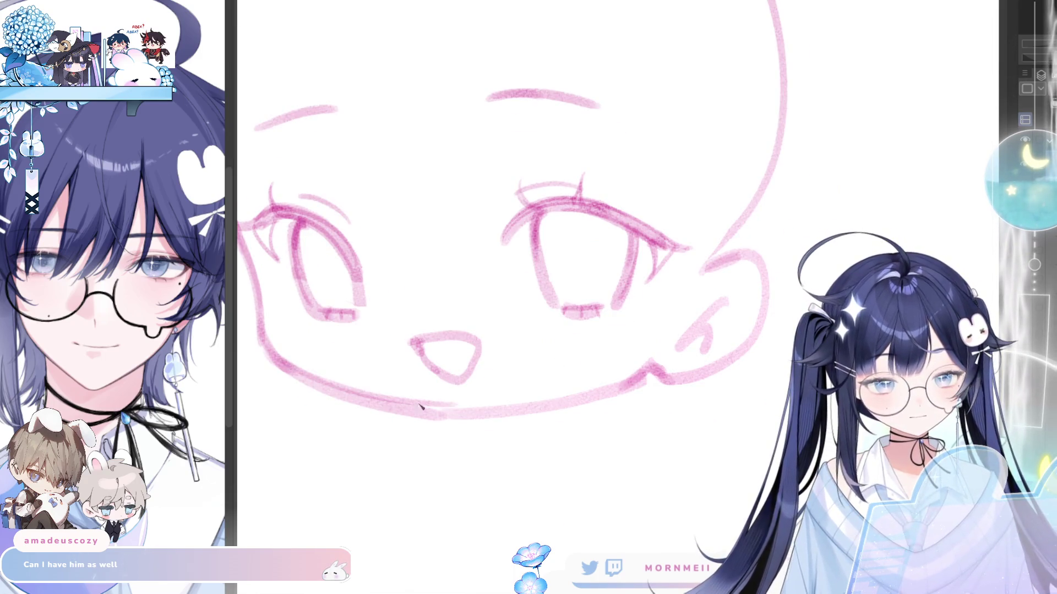
pyautogui.moveTo(462, 412); pyautogui.dragTo(523, 405)
pyautogui.moveTo(294, 330)
pyautogui.mouseDown()
pyautogui.moveTo(357, 333)
pyautogui.moveTo(351, 346)
pyautogui.mouseUp()
pyautogui.moveTo(536, 326)
pyautogui.mouseDown()
pyautogui.moveTo(624, 324)
pyautogui.moveTo(623, 333)
pyautogui.mouseUp()
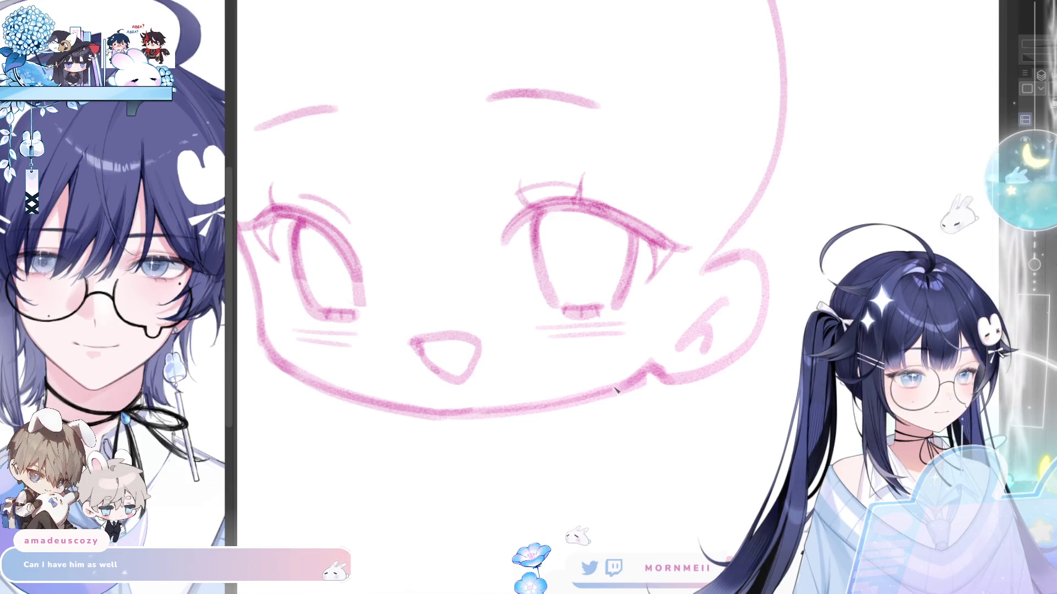
# Shade both eyes' irises in pink, checking symmetry in a mirrored view.
pyautogui.scroll(-3, 644, 315)
pyautogui.scroll(3, 465, 275)
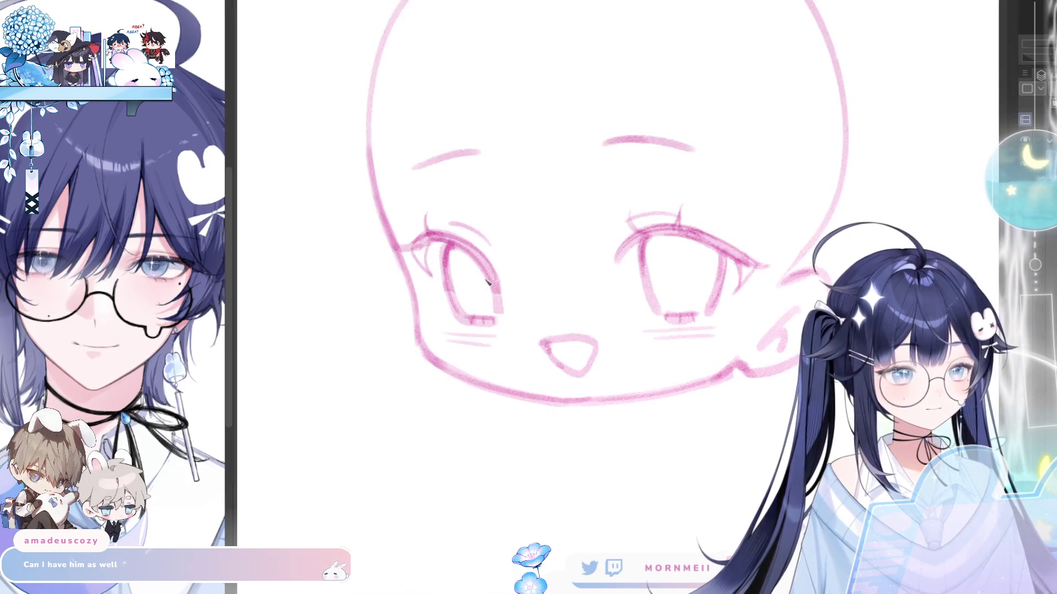
pyautogui.moveTo(465, 248)
pyautogui.mouseDown()
pyautogui.moveTo(481, 304)
pyautogui.moveTo(490, 289)
pyautogui.mouseUp()
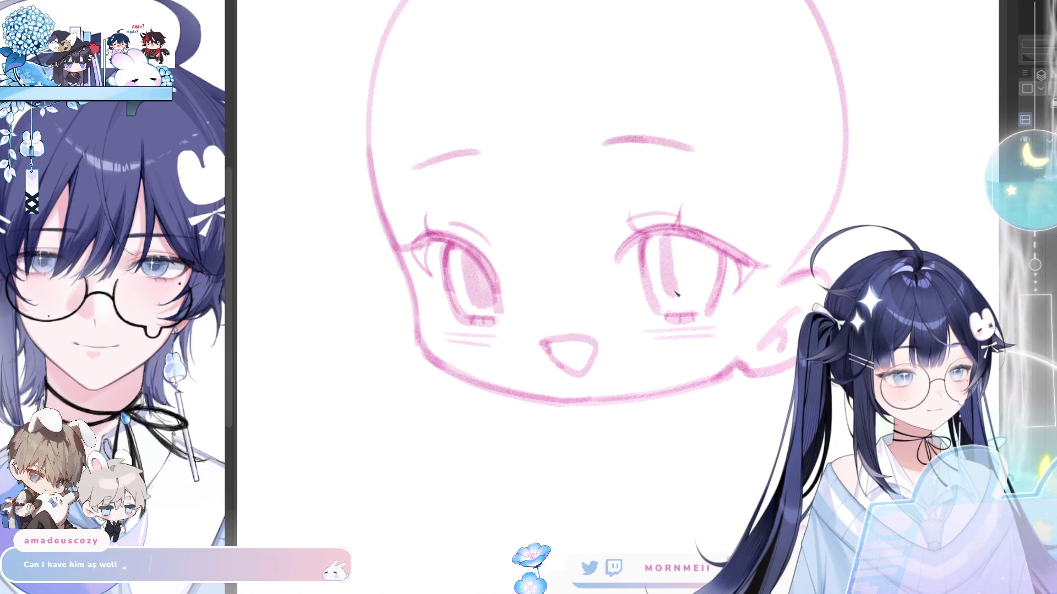
pyautogui.moveTo(695, 239); pyautogui.dragTo(702, 294)
pyautogui.hotkey('ctrl', 'z')
pyautogui.moveTo(666, 245)
pyautogui.mouseDown()
pyautogui.moveTo(685, 272)
pyautogui.moveTo(672, 235)
pyautogui.mouseUp()
pyautogui.press('h')
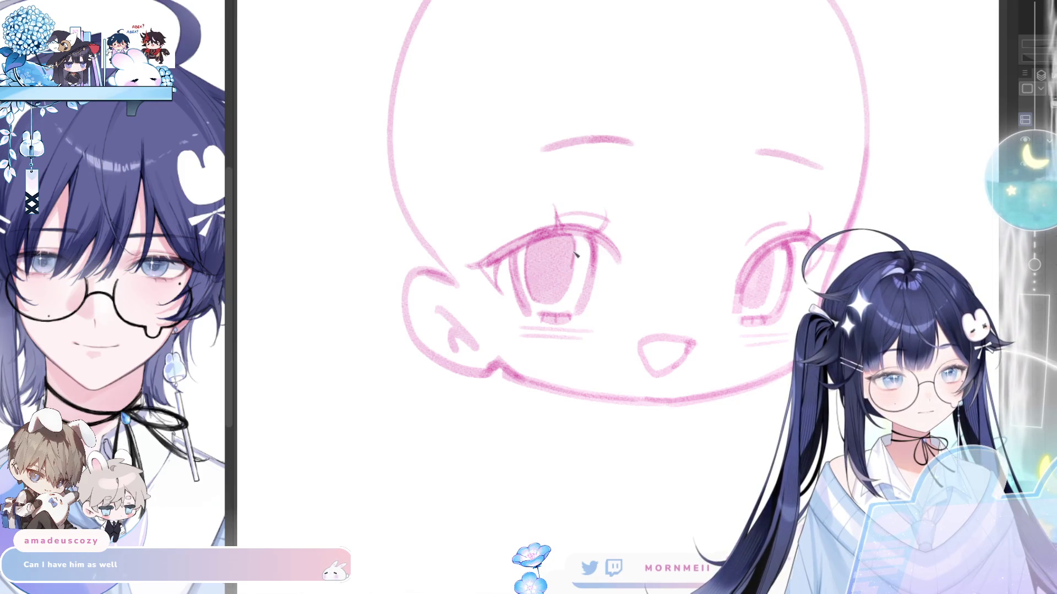
pyautogui.press('h')
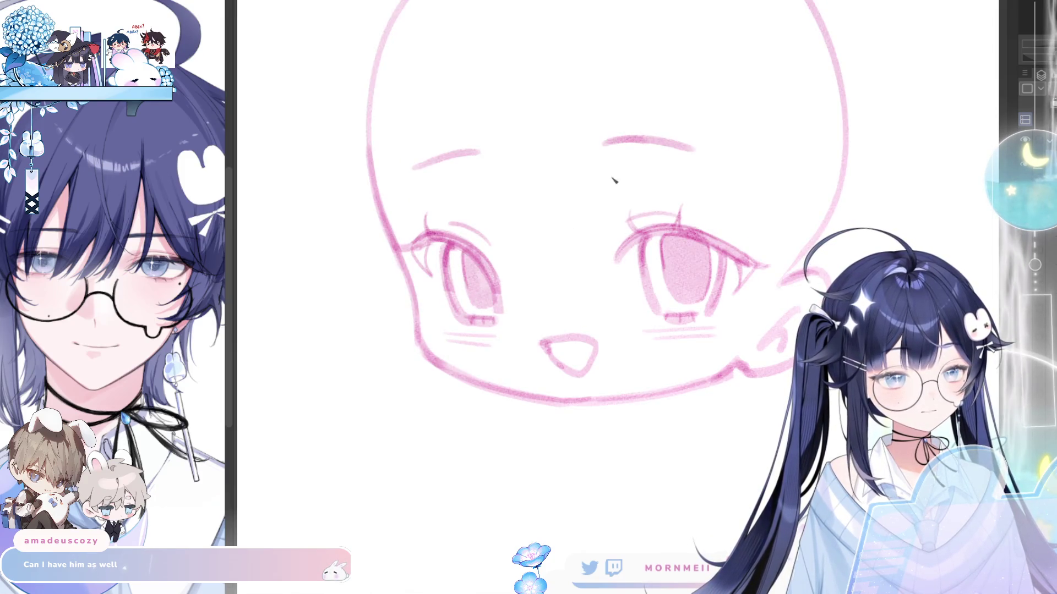
# Recentre the face and draw a short neck line below the chin.
pyautogui.scroll(-2, 613, 180)
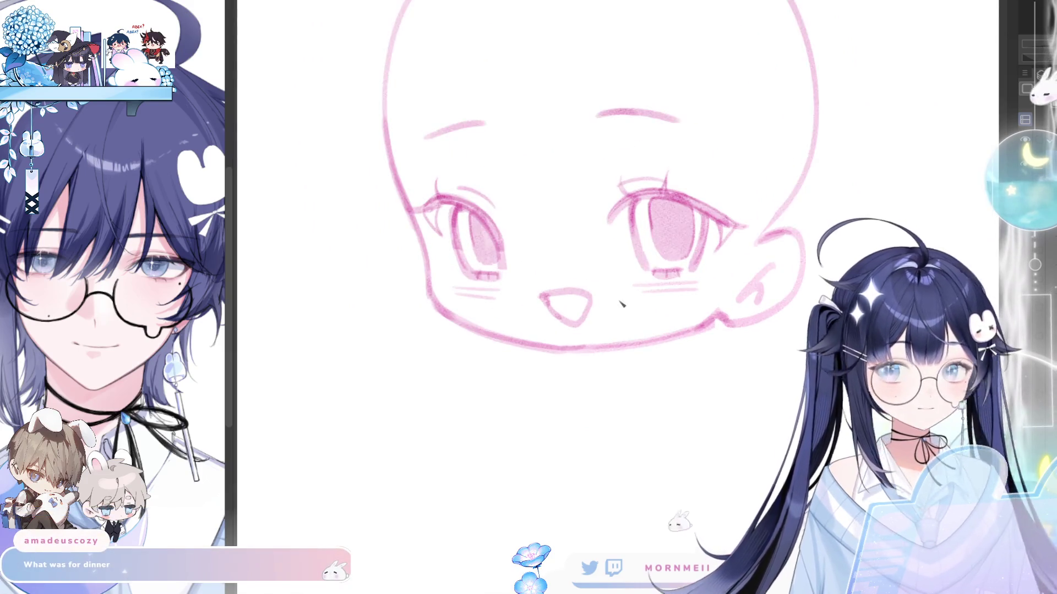
pyautogui.moveTo(622, 304); pyautogui.dragTo(562, 343)
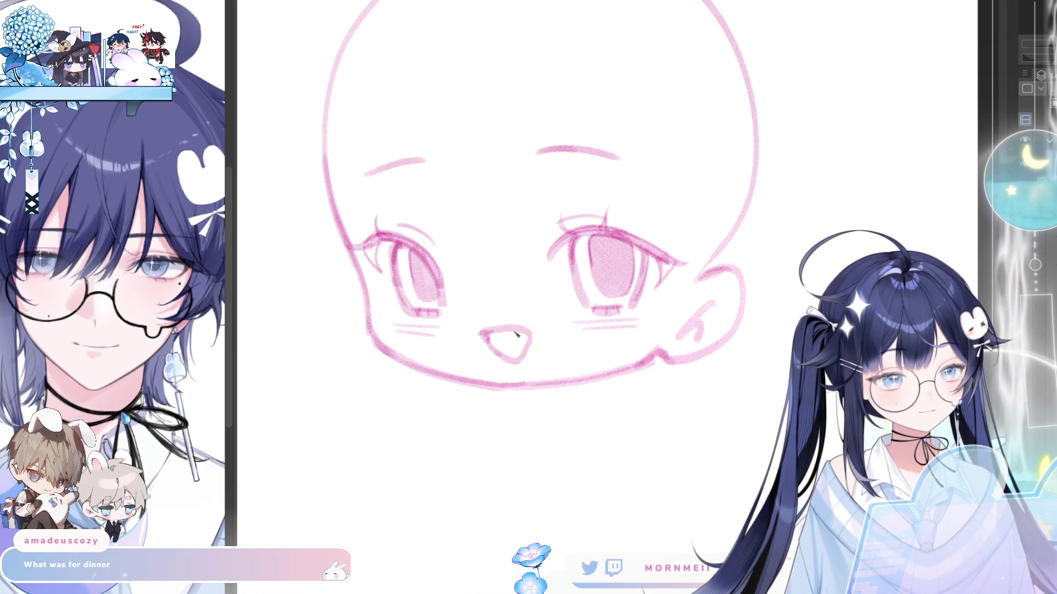
pyautogui.press('h')
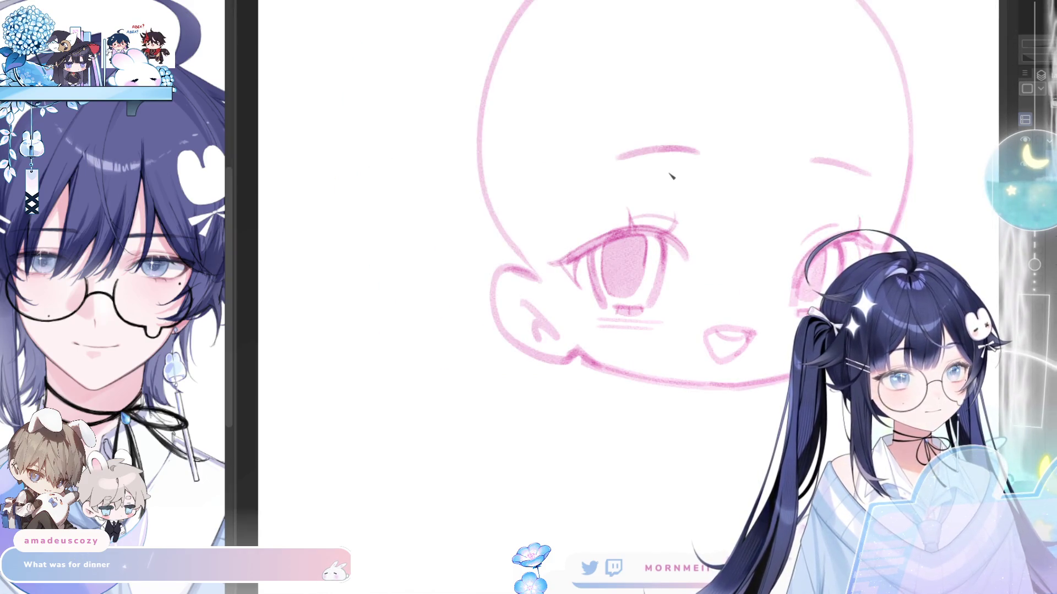
pyautogui.press('h')
pyautogui.scroll(-2, 503, 303)
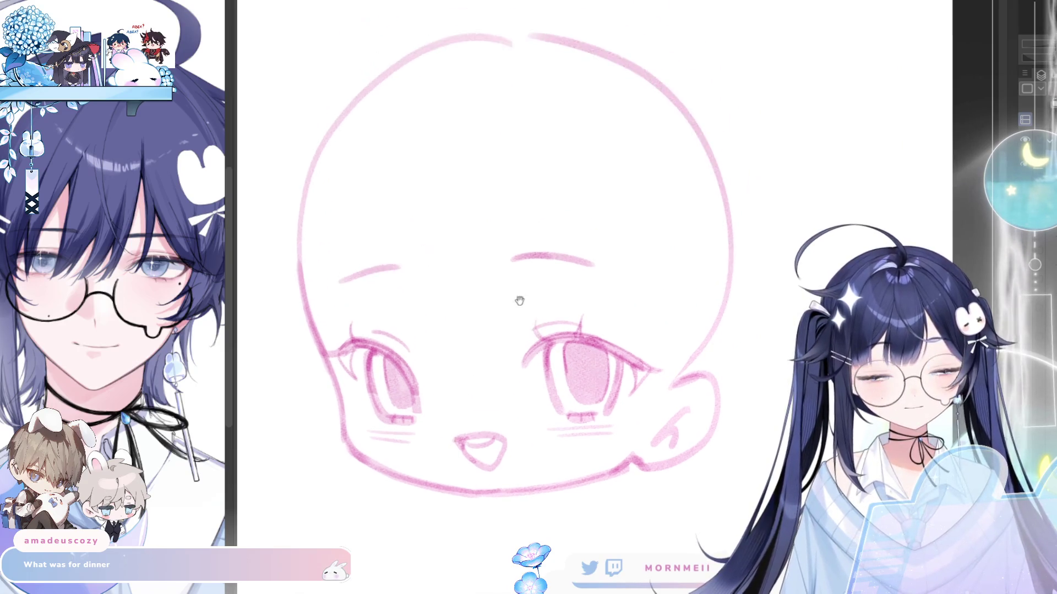
pyautogui.scroll(2, 490, 330)
pyautogui.moveTo(490, 339)
pyautogui.mouseDown()
pyautogui.moveTo(488, 353)
pyautogui.moveTo(534, 353)
pyautogui.mouseUp()
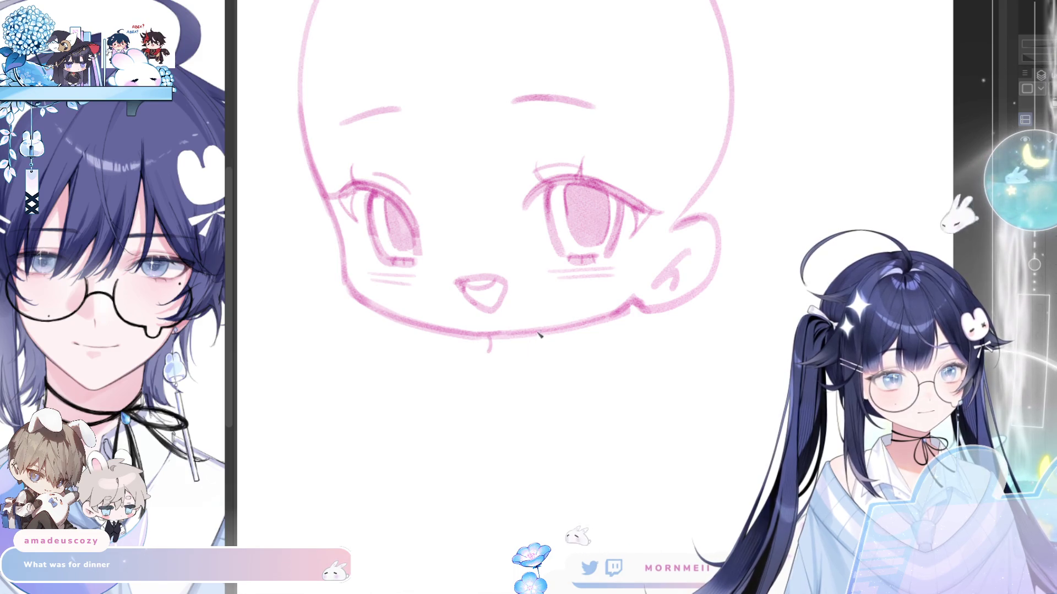
pyautogui.press('h')
pyautogui.press('h')
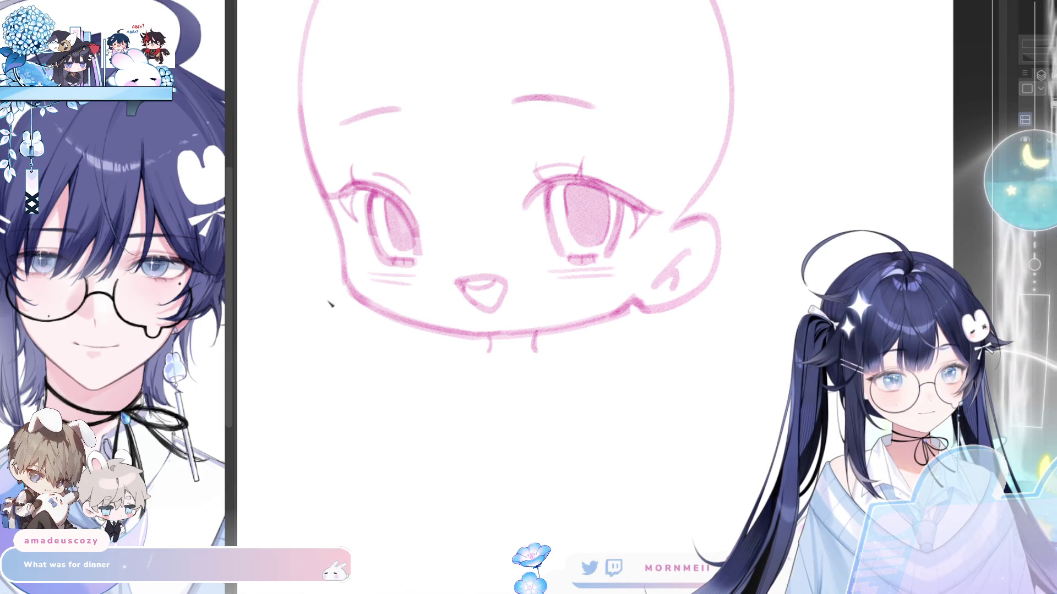
# Sketch the peace-sign hand left of the chin, redoing rough strokes.
pyautogui.moveTo(315, 343); pyautogui.dragTo(324, 305)
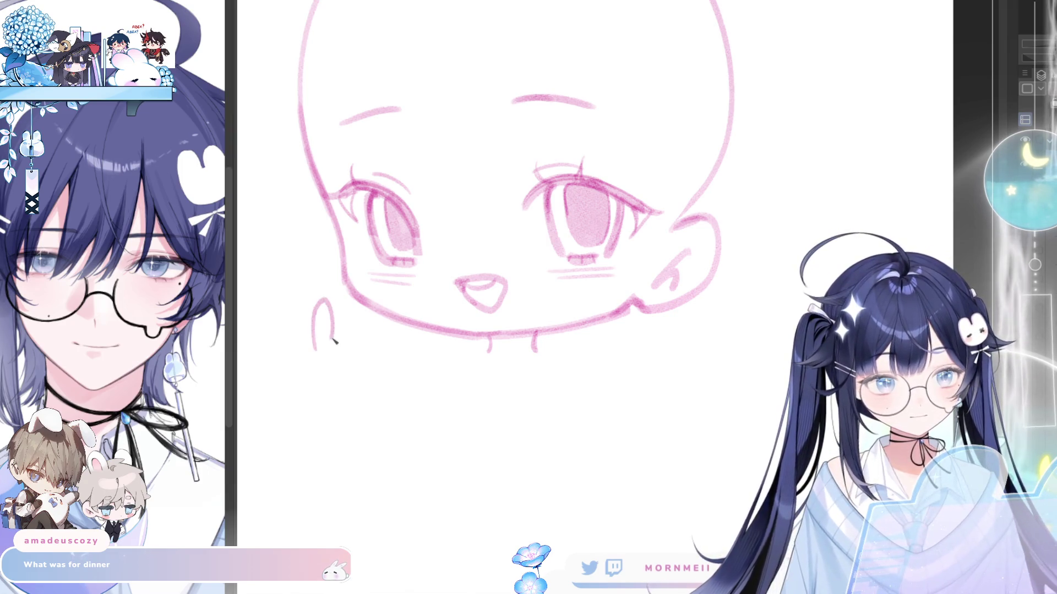
pyautogui.hotkey('ctrl', 'z')
pyautogui.moveTo(318, 358)
pyautogui.mouseDown()
pyautogui.moveTo(342, 342)
pyautogui.moveTo(347, 355)
pyautogui.moveTo(379, 361)
pyautogui.moveTo(377, 399)
pyautogui.mouseUp()
pyautogui.hotkey('ctrl', 'z')
pyautogui.hotkey('ctrl', 'z')
pyautogui.hotkey('ctrl', 'z')
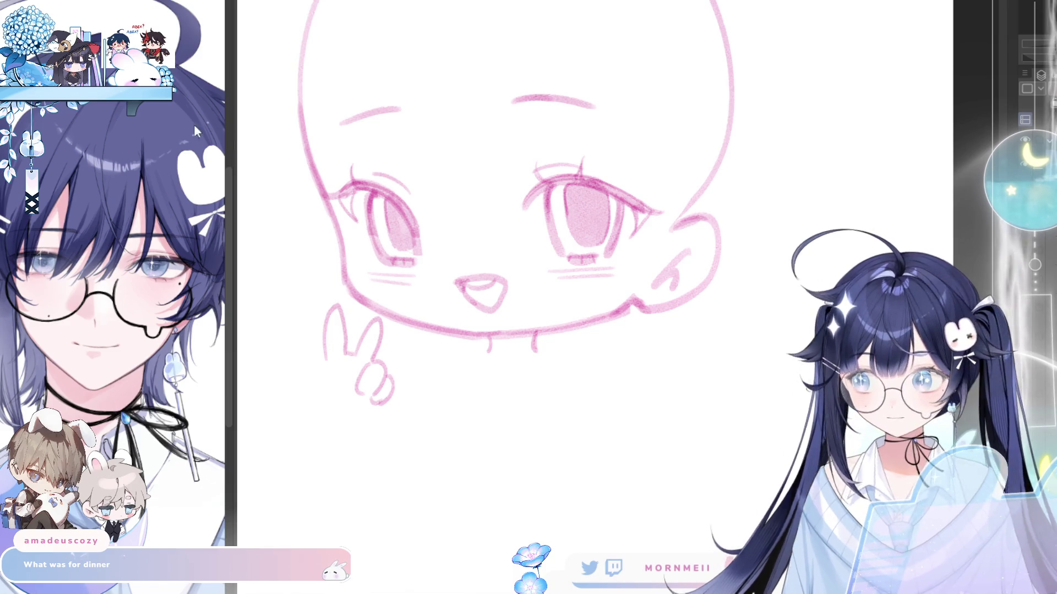
# Lasso the hand and rotate it with Ctrl+T to tilt toward the face.
pyautogui.moveTo(412, 421)
pyautogui.mouseDown()
pyautogui.moveTo(380, 311)
pyautogui.moveTo(333, 429)
pyautogui.moveTo(408, 428)
pyautogui.mouseUp()
pyautogui.hotkey('ctrl', 't')
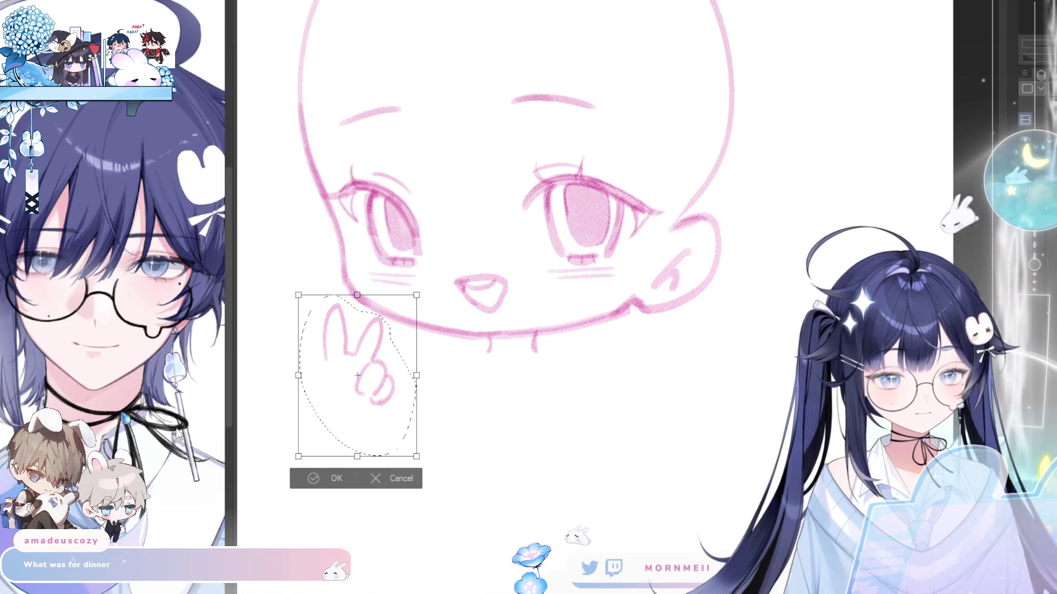
pyautogui.moveTo(402, 418)
pyautogui.mouseDown()
pyautogui.moveTo(392, 402)
pyautogui.moveTo(423, 399)
pyautogui.moveTo(415, 413)
pyautogui.moveTo(385, 401)
pyautogui.mouseUp()
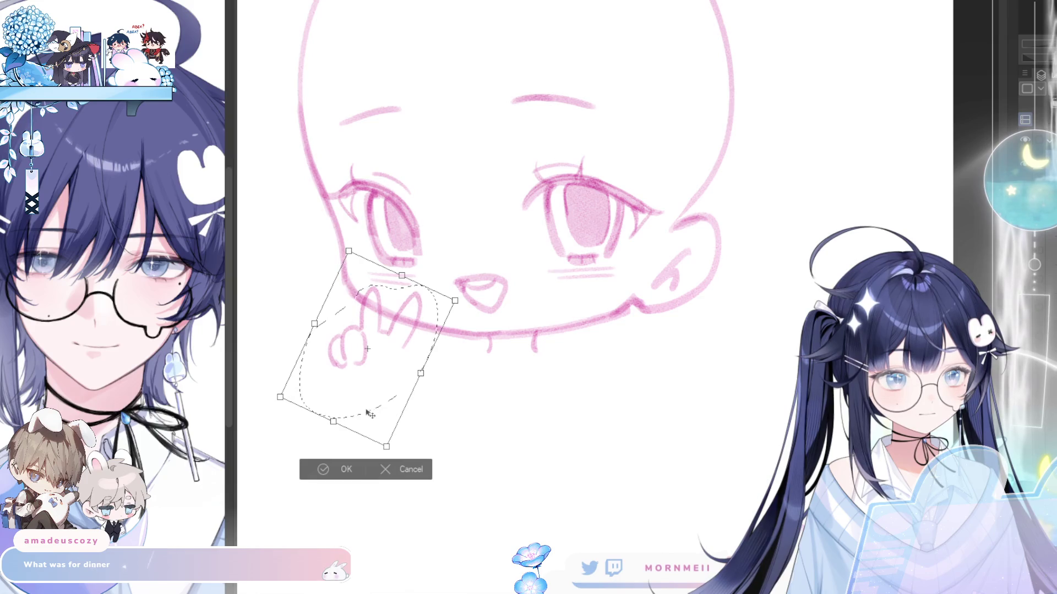
pyautogui.click(322, 471)
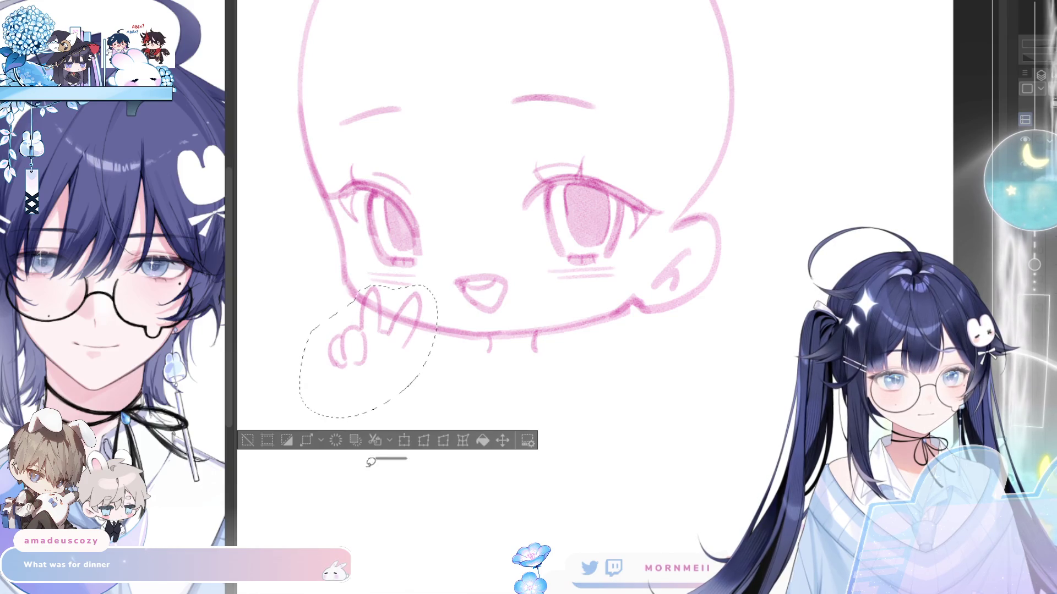
# Redraw the hand's finger lines, reverting a trial erase and the stray stroke beneath.
pyautogui.click(247, 441)
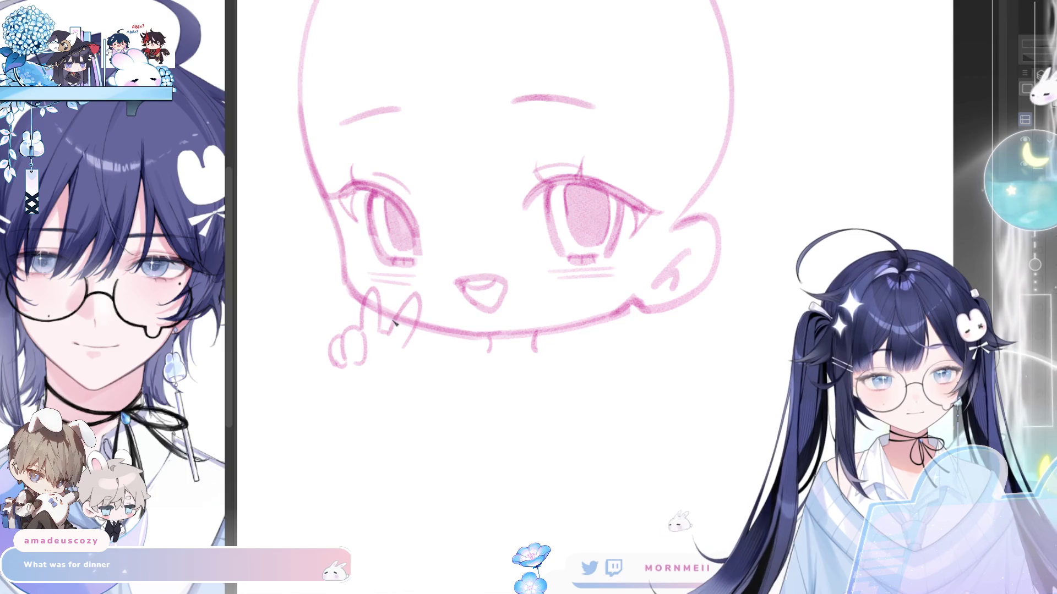
pyautogui.moveTo(388, 300)
pyautogui.mouseDown()
pyautogui.moveTo(403, 335)
pyautogui.moveTo(395, 367)
pyautogui.mouseUp()
pyautogui.press('e')
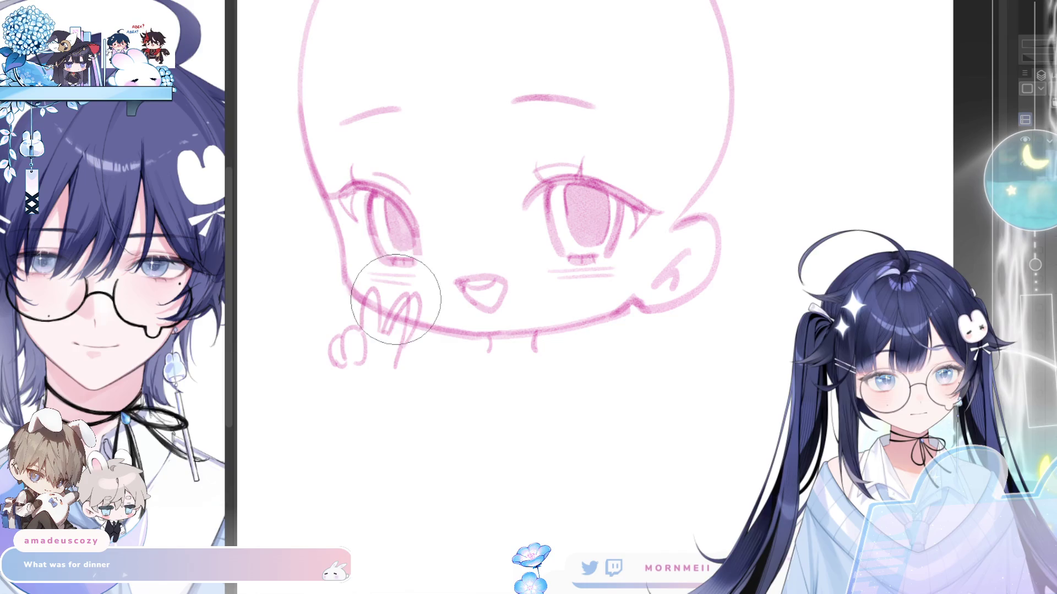
pyautogui.moveTo(380, 308)
pyautogui.mouseDown()
pyautogui.moveTo(385, 330)
pyautogui.moveTo(380, 309)
pyautogui.moveTo(407, 308)
pyautogui.moveTo(391, 314)
pyautogui.moveTo(413, 330)
pyautogui.moveTo(408, 349)
pyautogui.moveTo(425, 344)
pyautogui.mouseUp()
pyautogui.hotkey('ctrl', 'z')
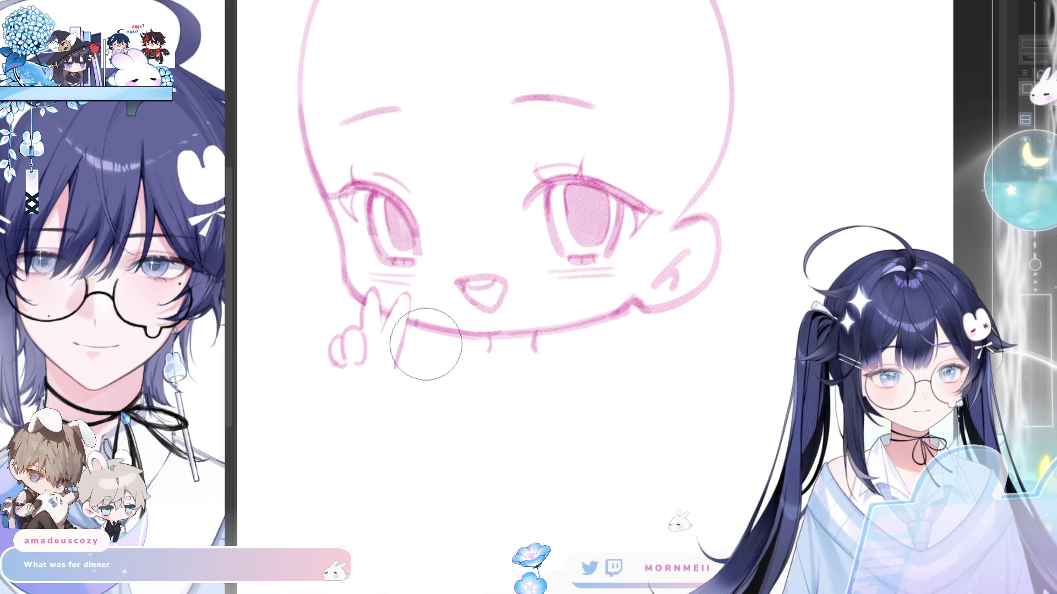
pyautogui.press('b')
pyautogui.moveTo(380, 301)
pyautogui.mouseDown()
pyautogui.moveTo(379, 337)
pyautogui.moveTo(406, 304)
pyautogui.moveTo(386, 339)
pyautogui.moveTo(398, 367)
pyautogui.moveTo(386, 379)
pyautogui.mouseUp()
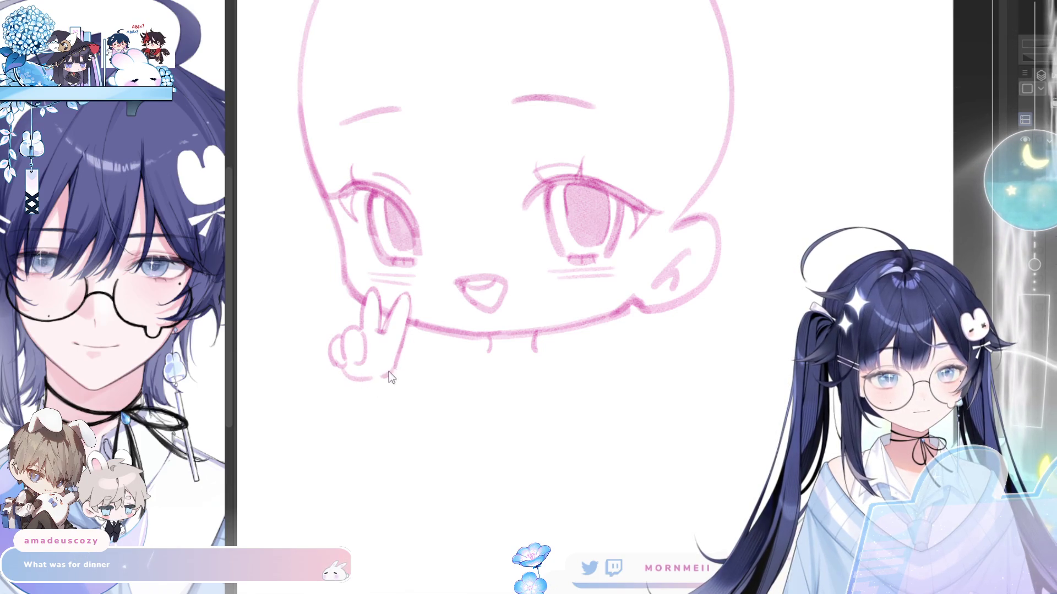
pyautogui.hotkey('ctrl', 'z')
pyautogui.press('h')
pyautogui.press('h')
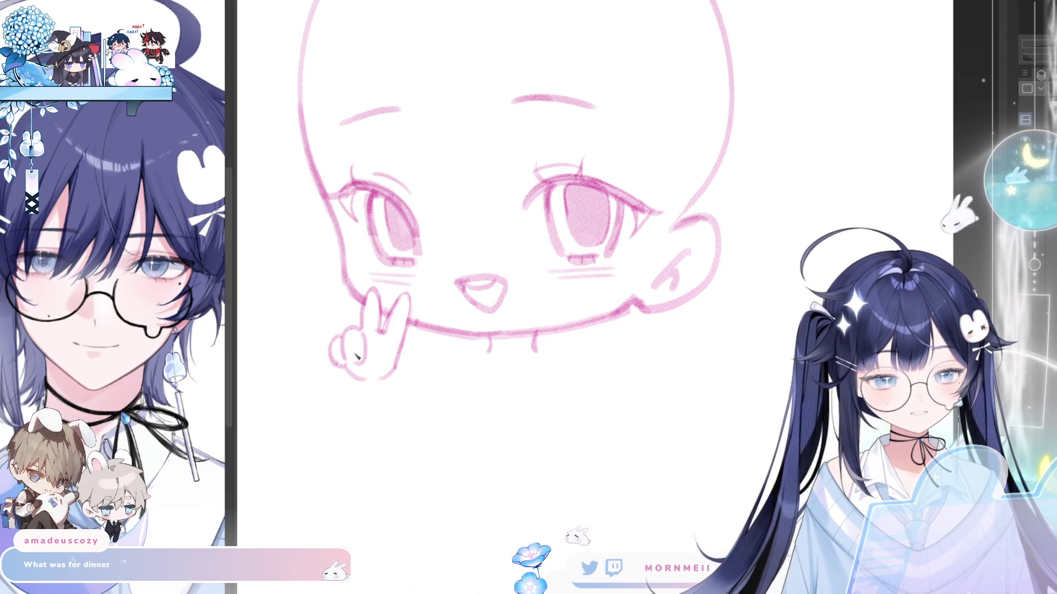
# Restore the ring choker and diamond pendant sketch with Ctrl+Y and check it mirrored.
pyautogui.press('h')
pyautogui.press('h')
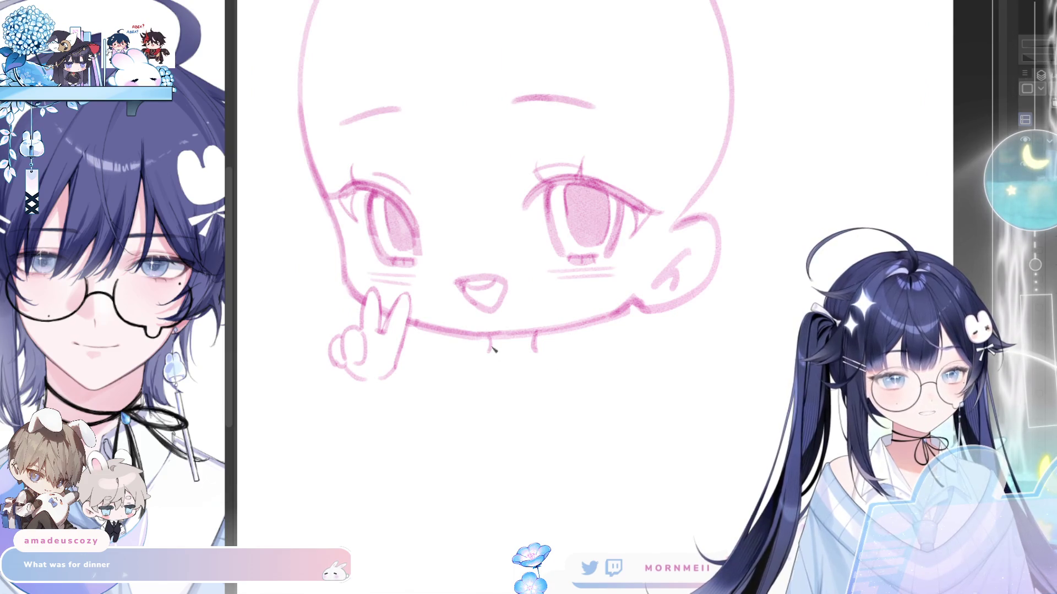
pyautogui.hotkey('ctrl', 'y')
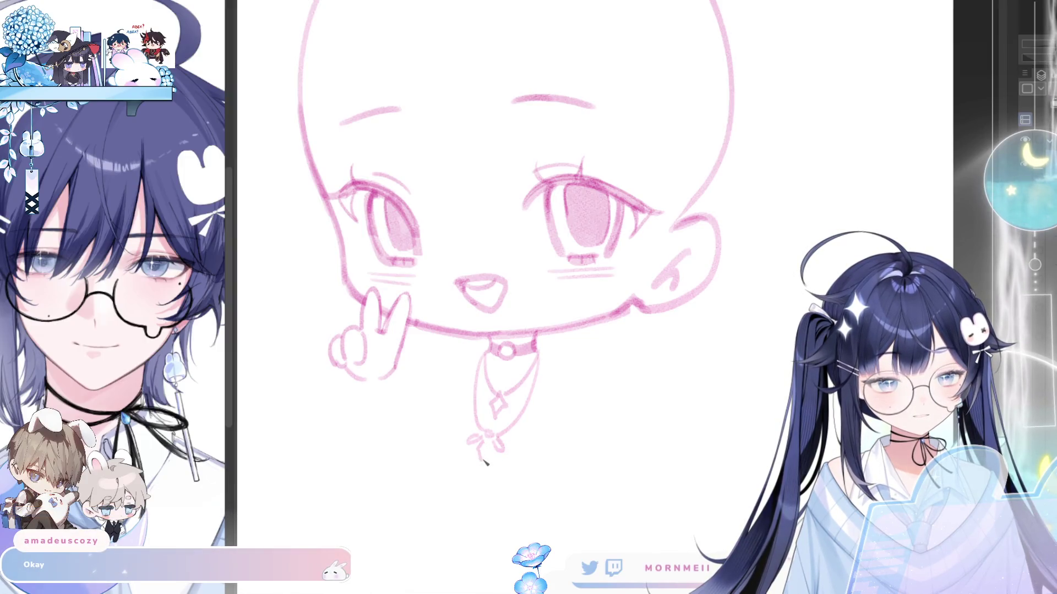
pyautogui.press('h')
pyautogui.press('h')
pyautogui.scroll(-2, 606, 426)
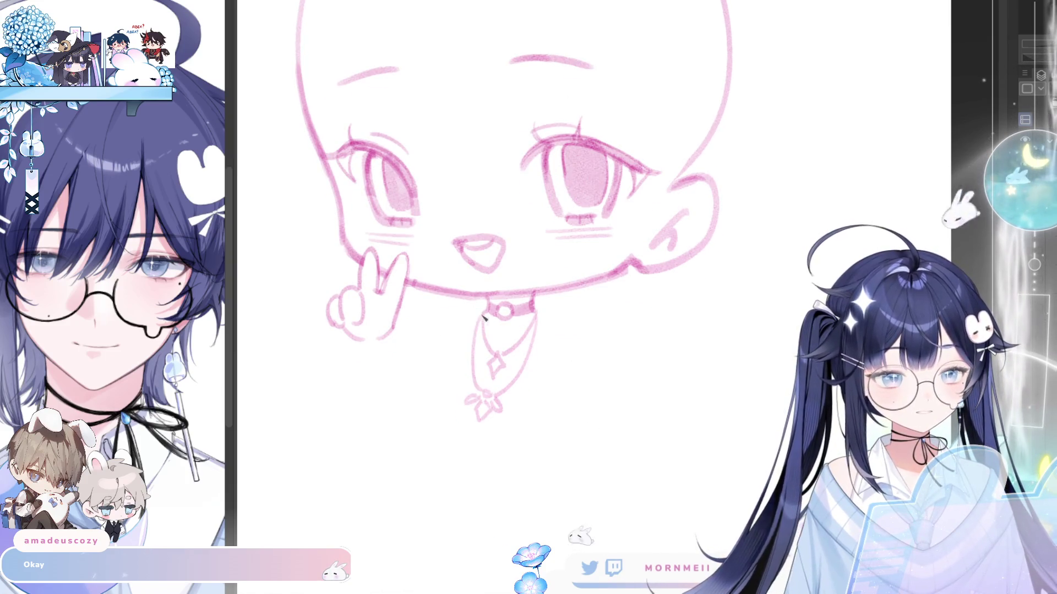
# Draw a shoulder line, the arm below the hand, and the sleeve's side and bottom lines.
pyautogui.moveTo(472, 318); pyautogui.dragTo(422, 351)
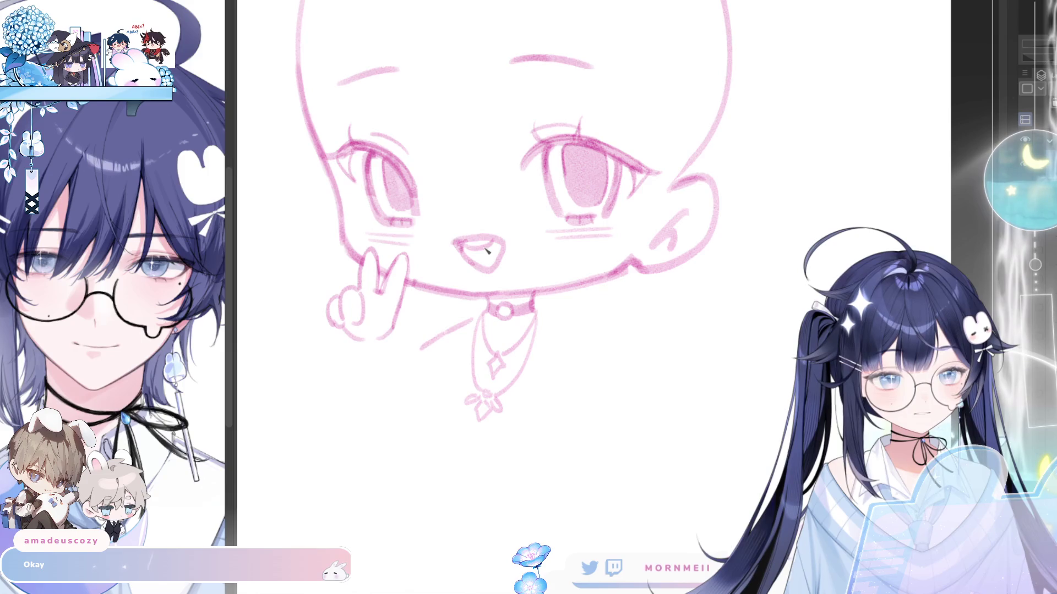
pyautogui.hotkey('ctrl', 'z')
pyautogui.moveTo(333, 338); pyautogui.dragTo(336, 383)
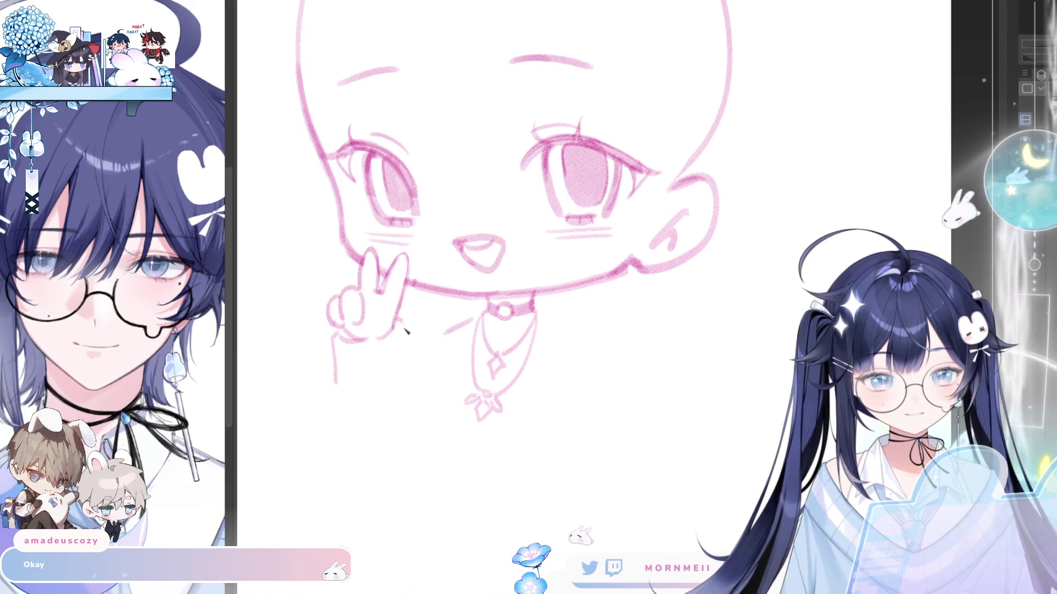
pyautogui.moveTo(404, 322); pyautogui.dragTo(406, 363)
pyautogui.moveTo(349, 388); pyautogui.dragTo(384, 390)
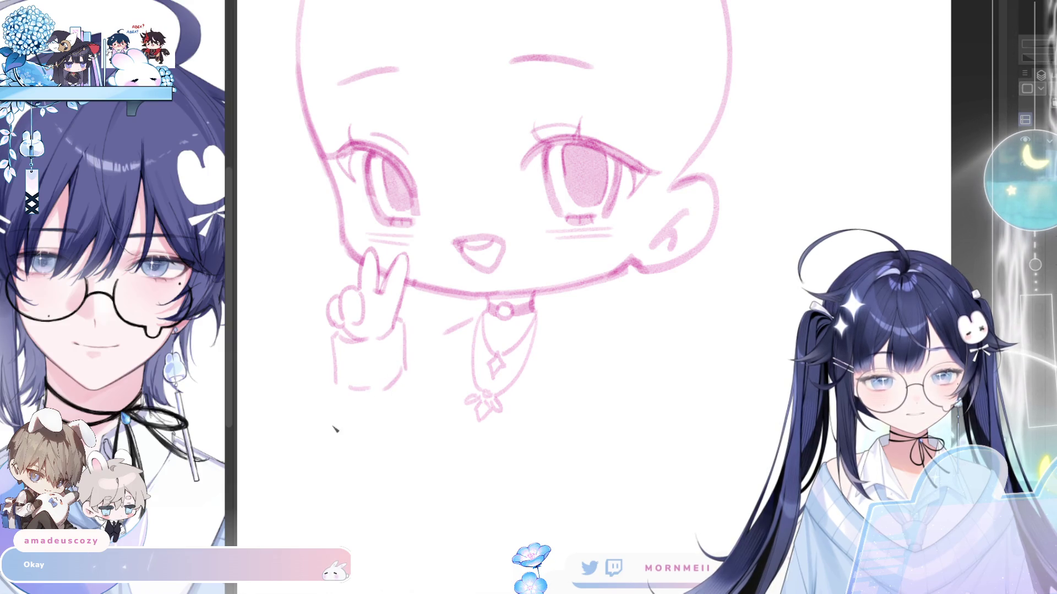
pyautogui.moveTo(327, 443); pyautogui.dragTo(377, 479)
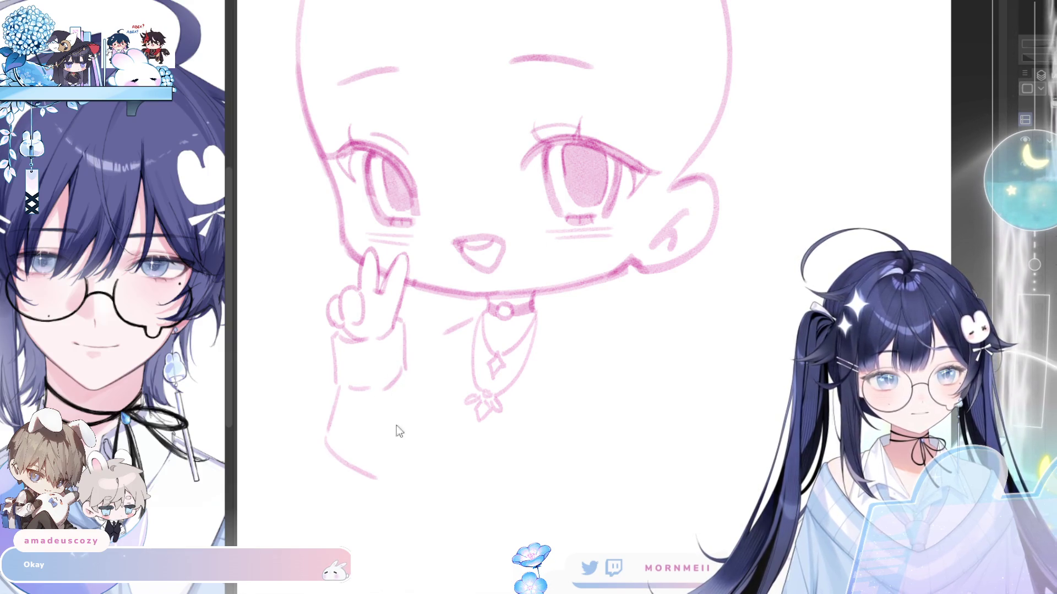
pyautogui.hotkey('ctrl', 'z')
pyautogui.hotkey('ctrl', 'z')
pyautogui.hotkey('ctrl', 'z')
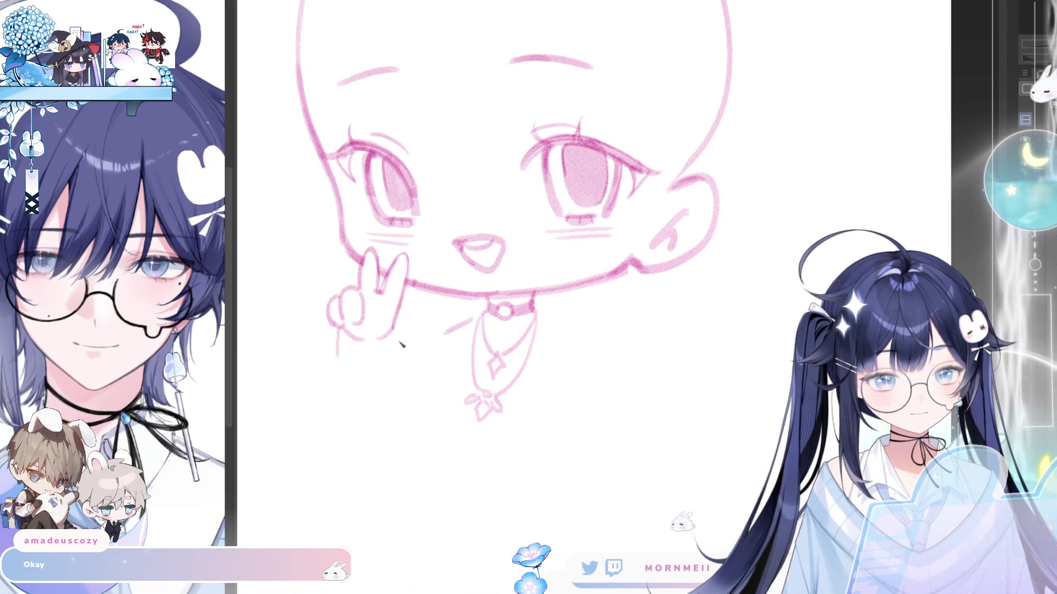
# Redraw the sleeve edge, cuff and arm curve, then add the right shoulder curve.
pyautogui.moveTo(404, 322); pyautogui.dragTo(404, 352)
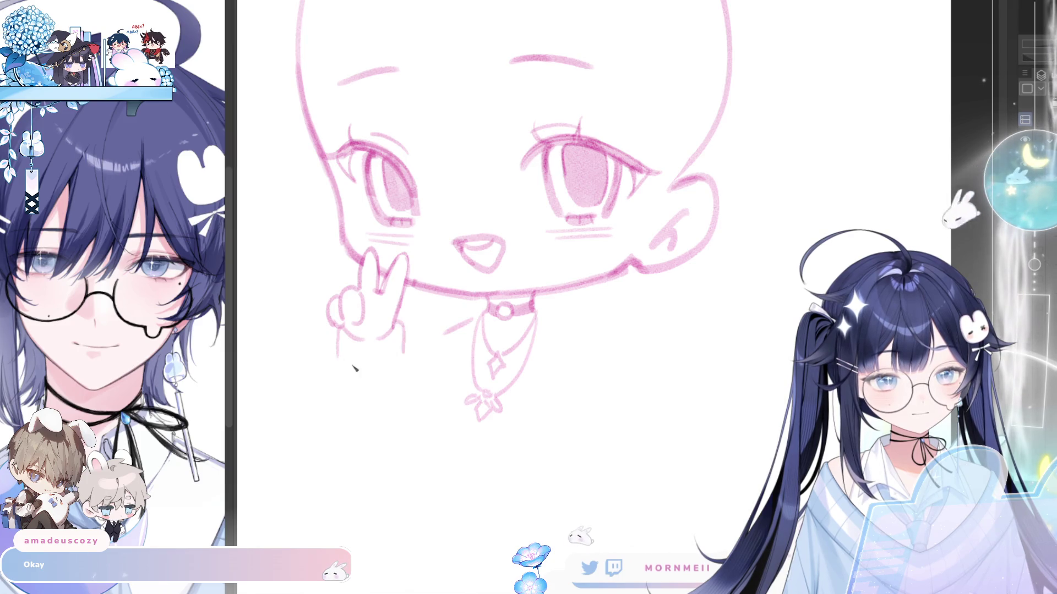
pyautogui.moveTo(341, 363)
pyautogui.mouseDown()
pyautogui.moveTo(375, 379)
pyautogui.moveTo(319, 410)
pyautogui.moveTo(346, 454)
pyautogui.mouseUp()
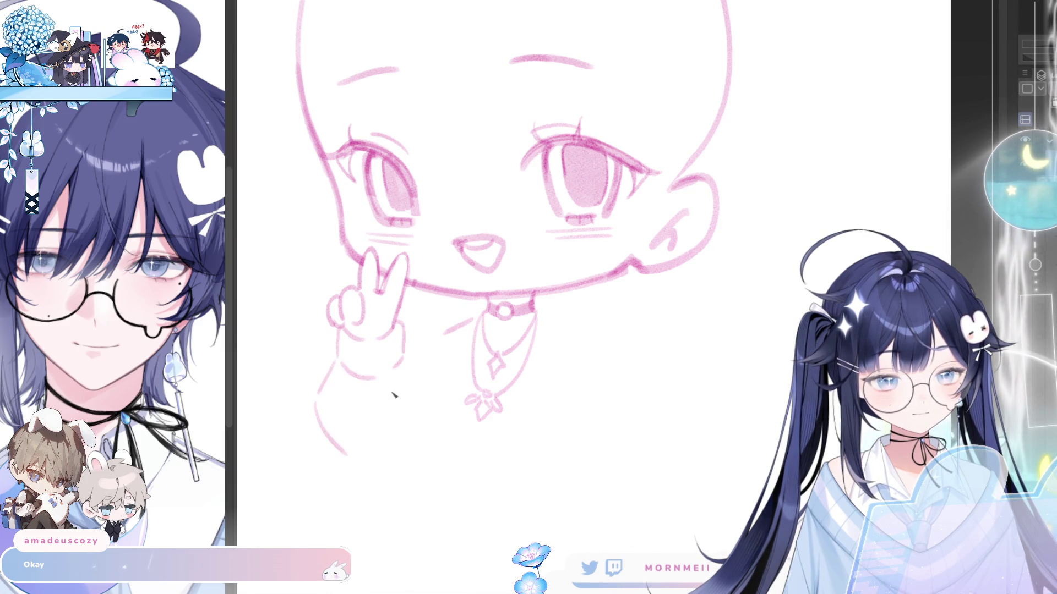
pyautogui.moveTo(407, 357)
pyautogui.mouseDown()
pyautogui.moveTo(432, 388)
pyautogui.moveTo(431, 434)
pyautogui.mouseUp()
pyautogui.hotkey('ctrl', 'z')
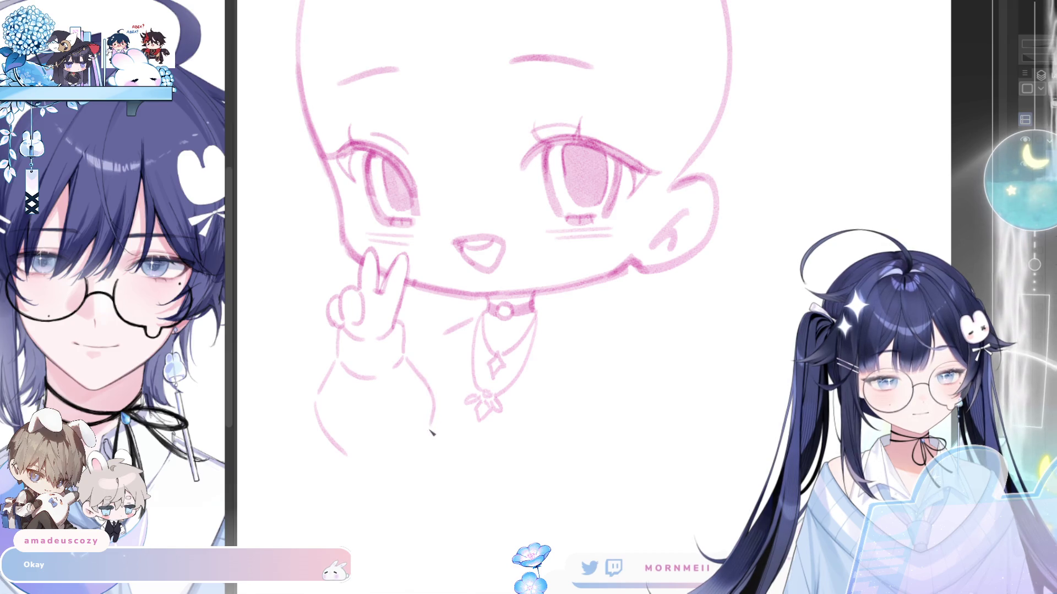
pyautogui.moveTo(355, 458)
pyautogui.mouseDown()
pyautogui.moveTo(397, 452)
pyautogui.moveTo(367, 467)
pyautogui.mouseUp()
pyautogui.hotkey('ctrl', 'z')
pyautogui.moveTo(411, 365)
pyautogui.mouseDown()
pyautogui.moveTo(440, 387)
pyautogui.moveTo(438, 401)
pyautogui.moveTo(424, 318)
pyautogui.moveTo(455, 319)
pyautogui.moveTo(453, 397)
pyautogui.mouseUp()
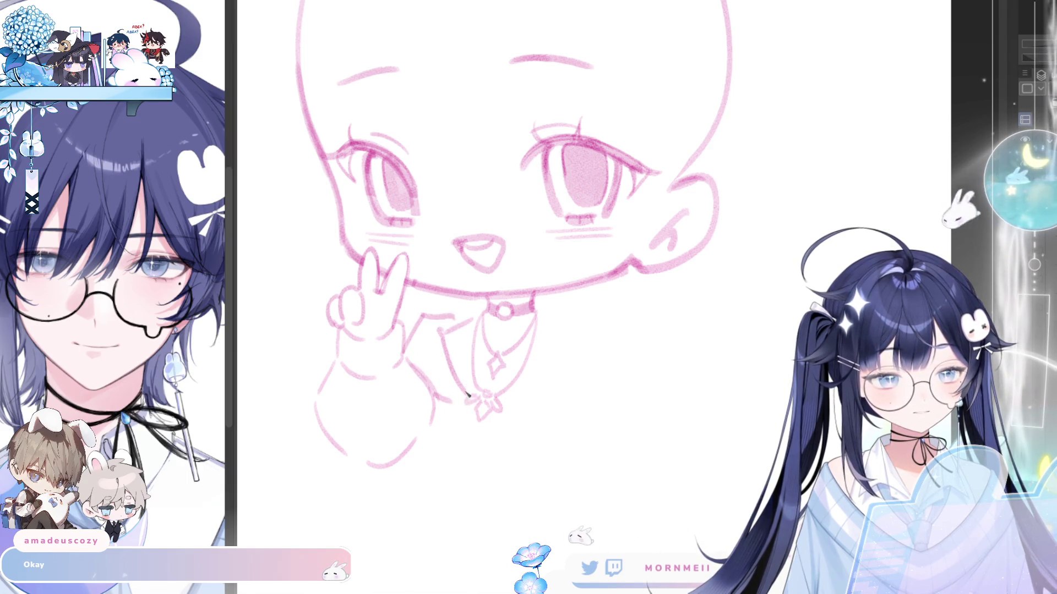
# Redraw the shoulder line across the body, trying and discarding sleeve curves.
pyautogui.moveTo(445, 332); pyautogui.dragTo(455, 397)
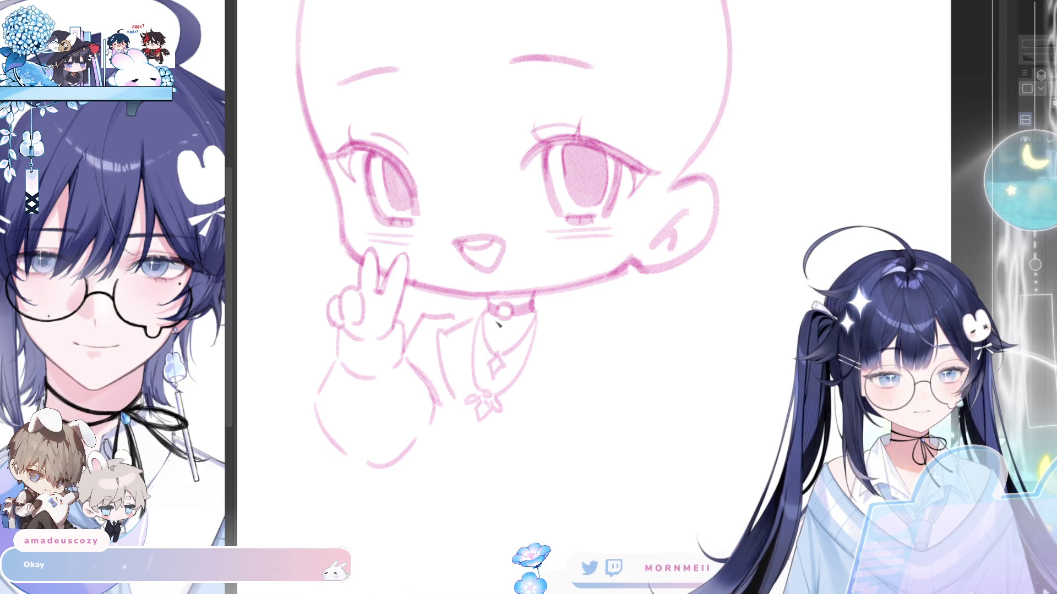
pyautogui.press('h')
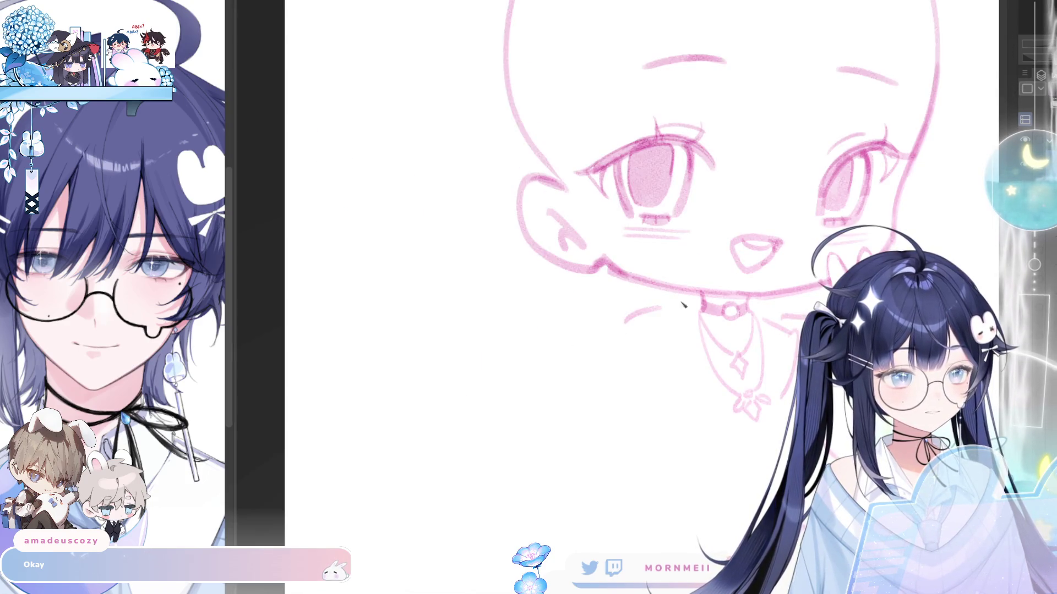
pyautogui.hotkey('ctrl', 'z')
pyautogui.moveTo(708, 312)
pyautogui.mouseDown()
pyautogui.moveTo(640, 327)
pyautogui.moveTo(573, 370)
pyautogui.mouseUp()
pyautogui.moveTo(658, 331); pyautogui.dragTo(701, 413)
pyautogui.hotkey('ctrl', 'z')
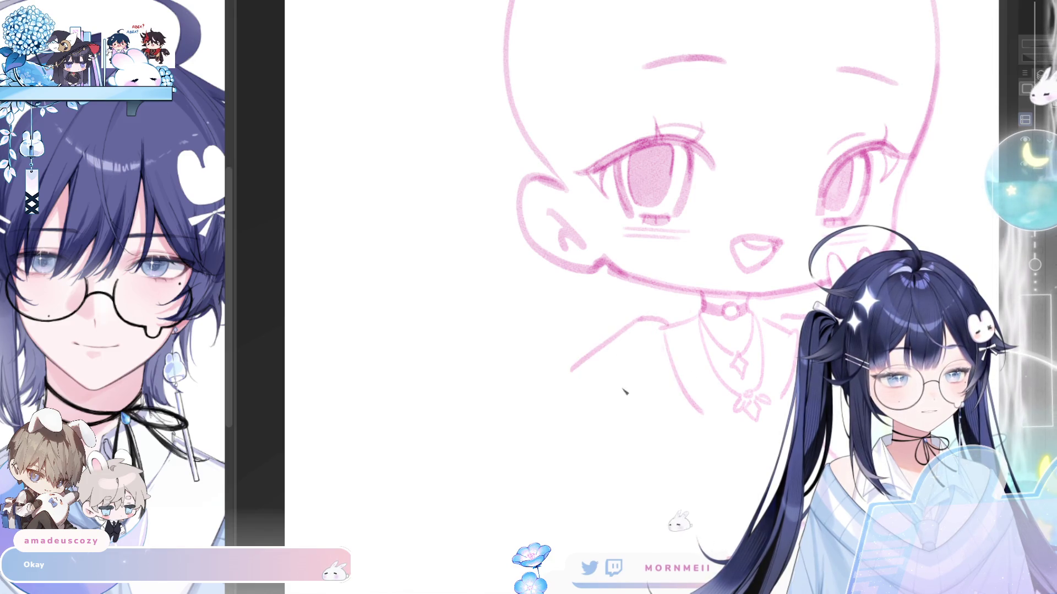
pyautogui.moveTo(579, 381); pyautogui.dragTo(652, 438)
pyautogui.hotkey('ctrl', 'z')
pyautogui.press('h')
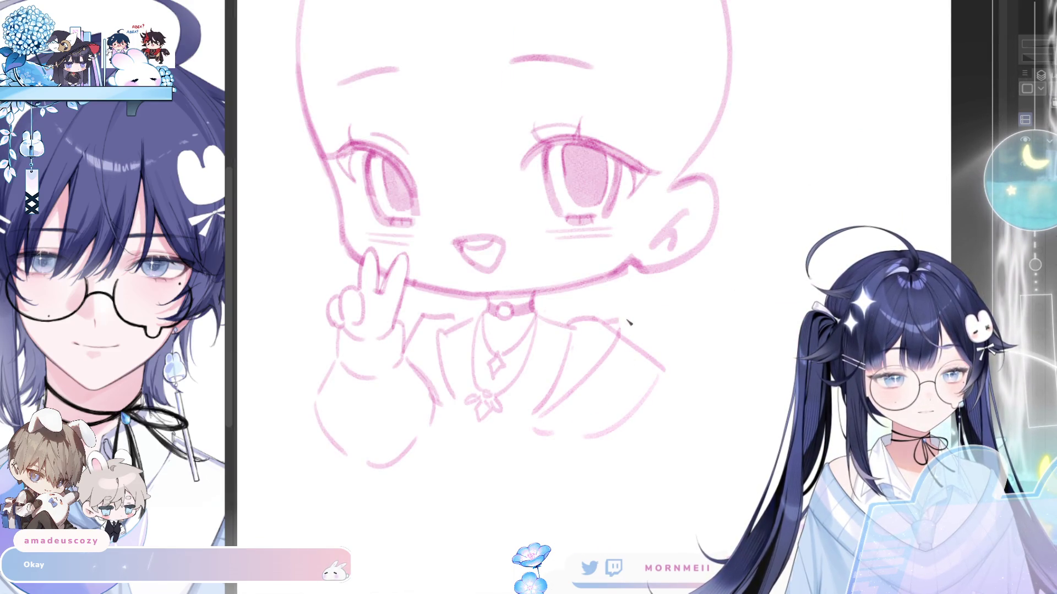
# Extend the right shoulder and draw the long sloping sleeve line down from it.
pyautogui.moveTo(604, 321)
pyautogui.mouseDown()
pyautogui.moveTo(636, 322)
pyautogui.moveTo(646, 346)
pyautogui.mouseUp()
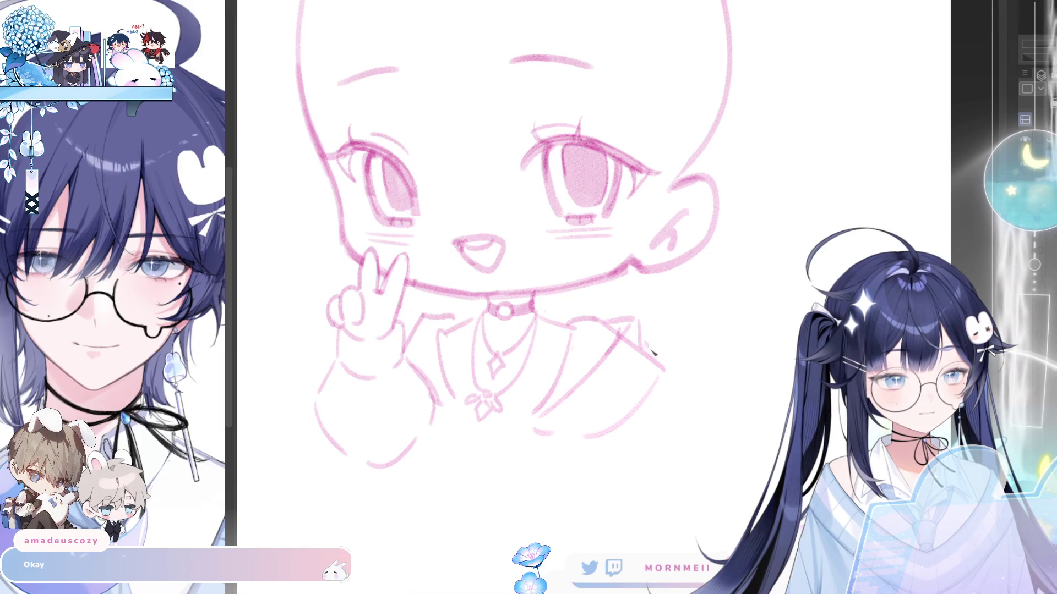
pyautogui.moveTo(419, 342); pyautogui.dragTo(432, 387)
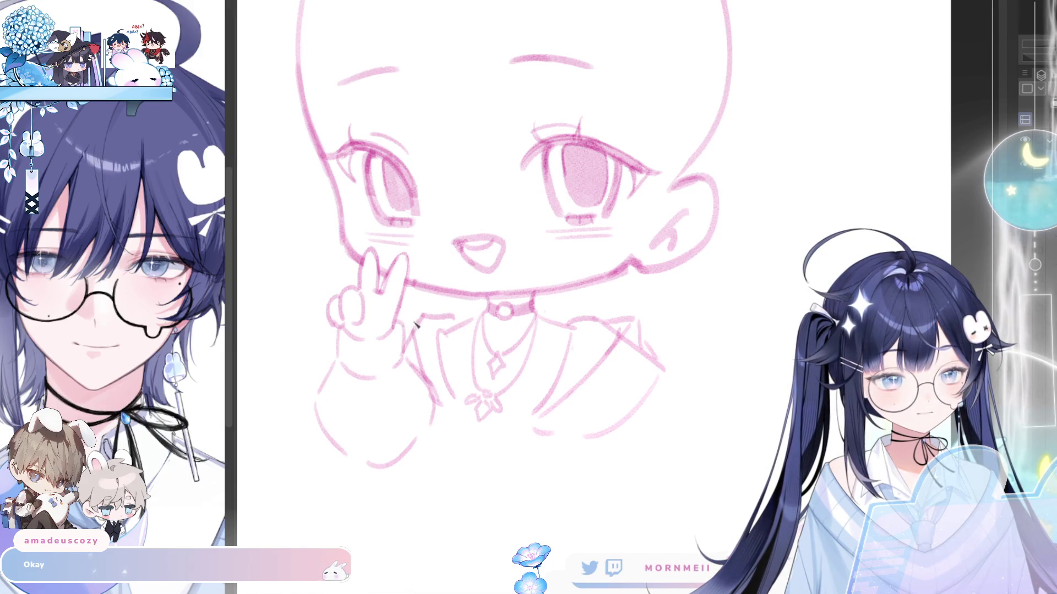
pyautogui.moveTo(622, 331); pyautogui.dragTo(639, 350)
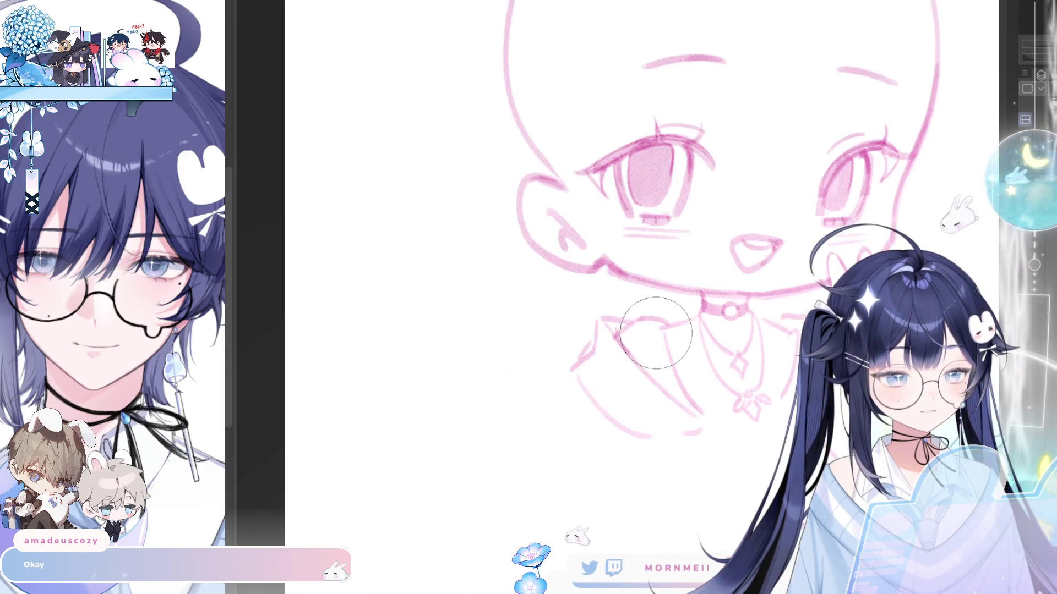
pyautogui.press('h')
pyautogui.press('h')
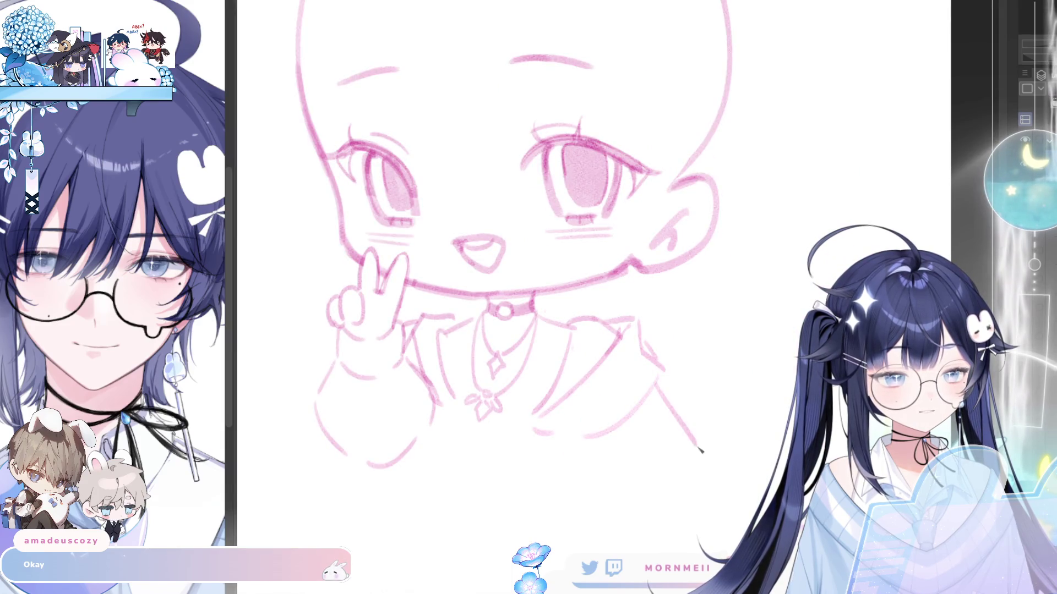
pyautogui.moveTo(659, 384); pyautogui.dragTo(702, 447)
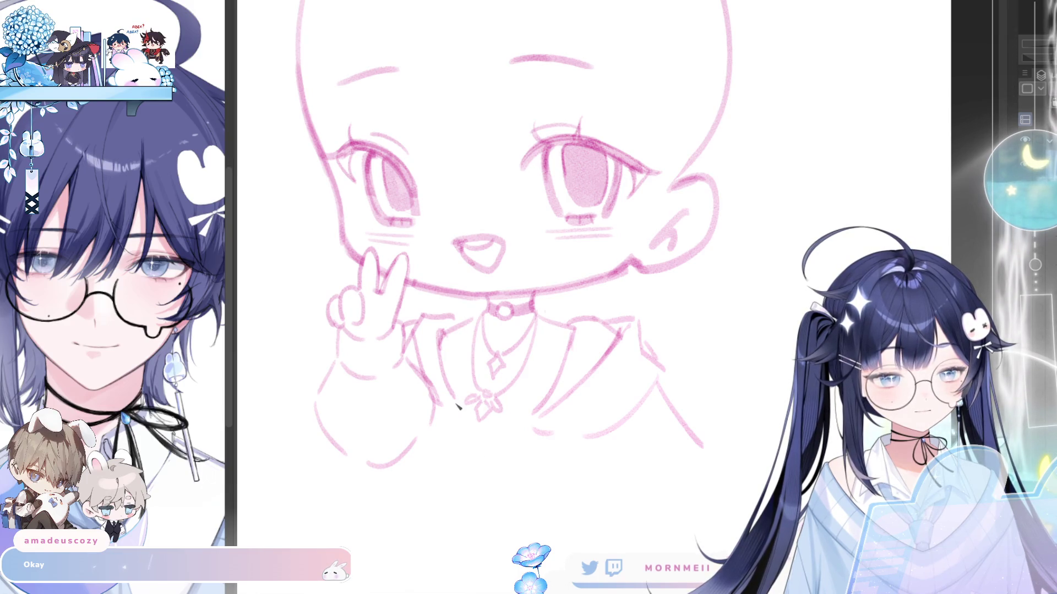
# Pencil both sleeves down to their cuffs, redoing the right sleeve's lower edge once.
pyautogui.moveTo(458, 406); pyautogui.dragTo(432, 475)
pyautogui.moveTo(404, 465); pyautogui.dragTo(432, 482)
pyautogui.moveTo(530, 418)
pyautogui.mouseDown()
pyautogui.moveTo(562, 503)
pyautogui.moveTo(598, 498)
pyautogui.moveTo(534, 496)
pyautogui.moveTo(606, 495)
pyautogui.mouseUp()
pyautogui.hotkey('ctrl', 'z')
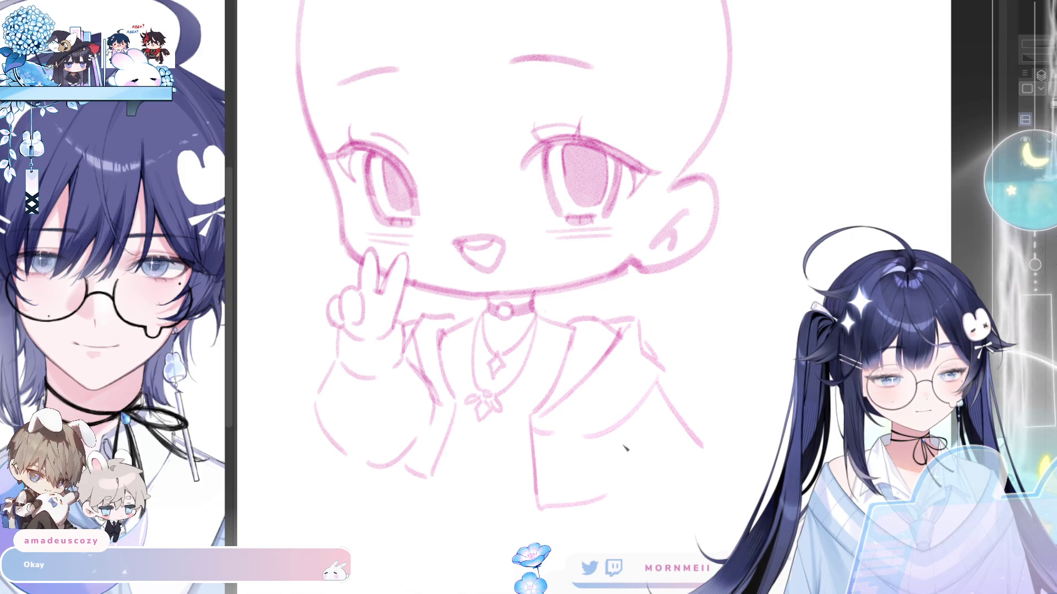
pyautogui.moveTo(620, 432); pyautogui.dragTo(634, 486)
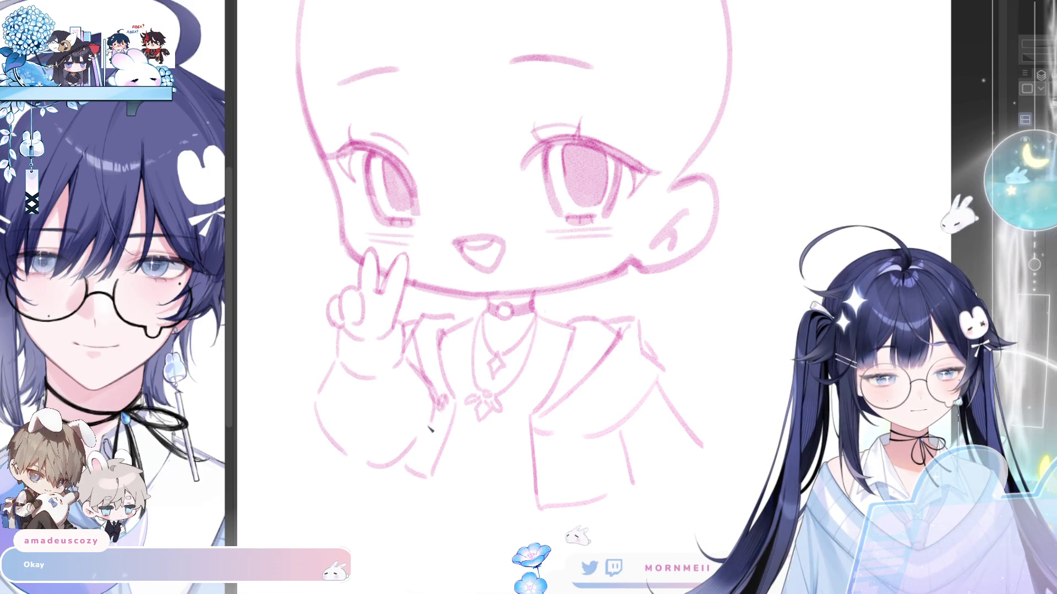
pyautogui.moveTo(432, 413)
pyautogui.mouseDown()
pyautogui.moveTo(421, 432)
pyautogui.moveTo(447, 439)
pyautogui.moveTo(449, 400)
pyautogui.mouseUp()
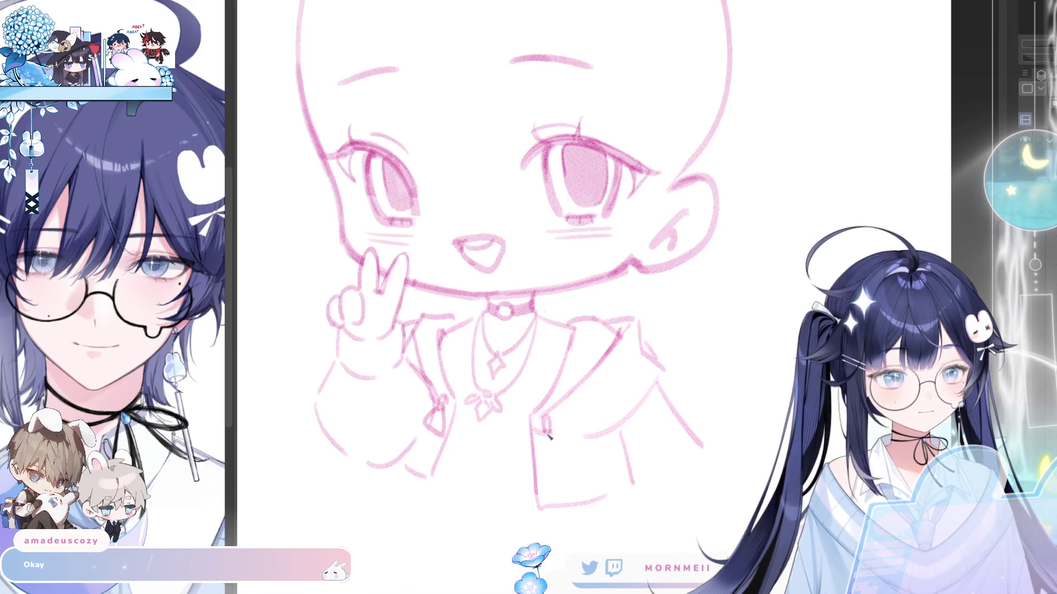
pyautogui.moveTo(549, 437)
pyautogui.mouseDown()
pyautogui.moveTo(539, 453)
pyautogui.moveTo(557, 439)
pyautogui.mouseUp()
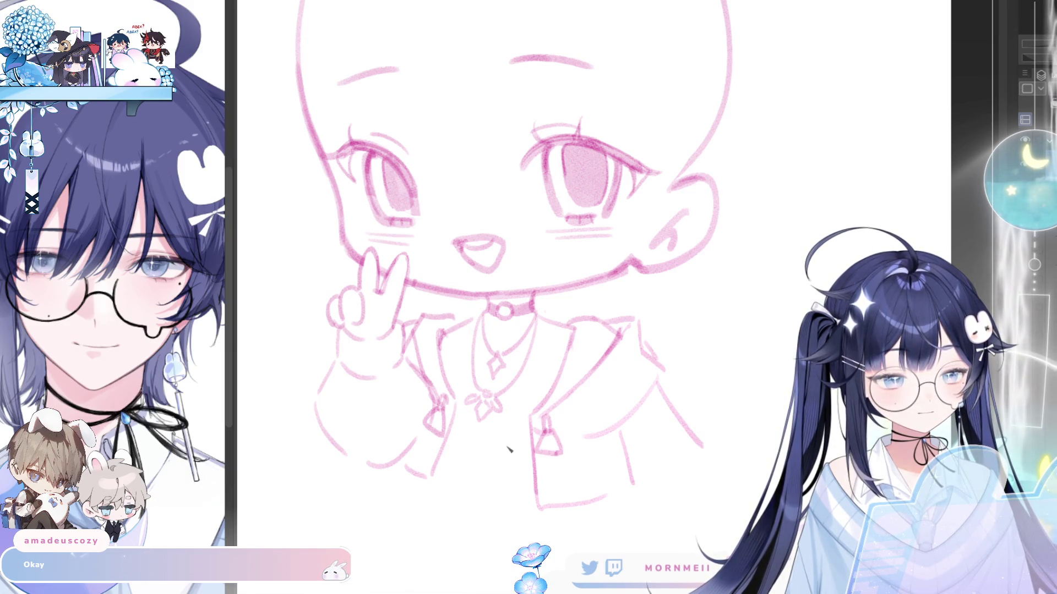
# Add the body lines beneath the sleeves, then flip the canvas horizontally to check.
pyautogui.moveTo(455, 449); pyautogui.dragTo(525, 460)
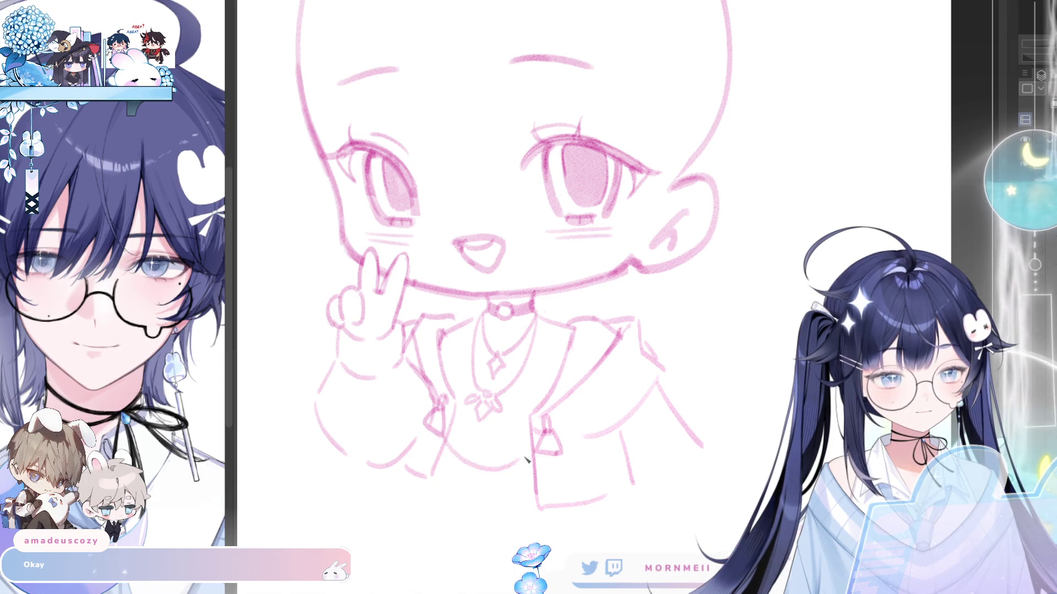
pyautogui.moveTo(440, 432); pyautogui.dragTo(474, 479)
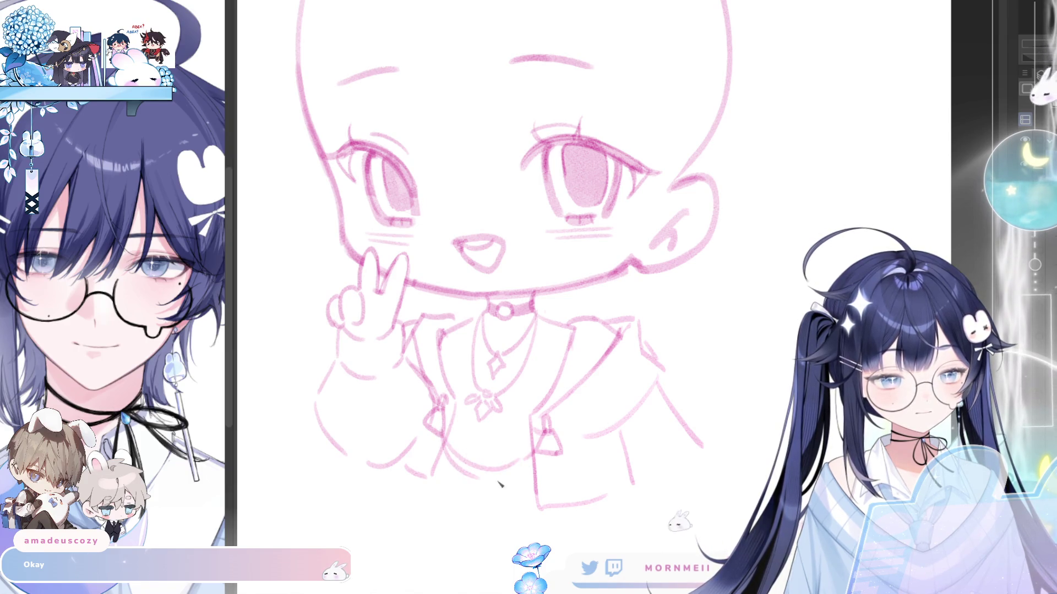
pyautogui.moveTo(441, 435); pyautogui.dragTo(484, 494)
pyautogui.moveTo(548, 451); pyautogui.dragTo(503, 491)
pyautogui.press('h')
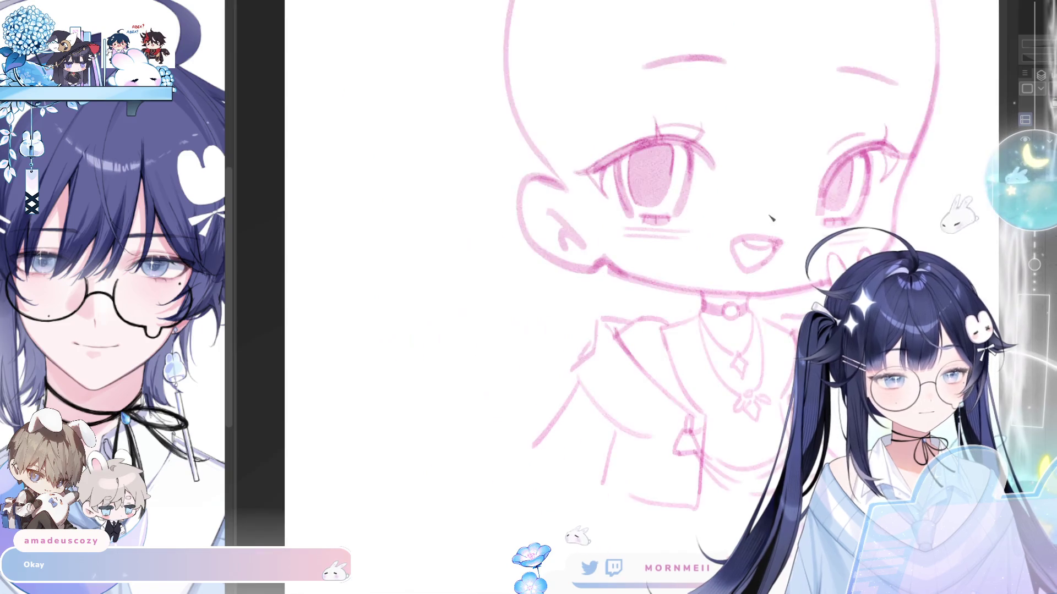
pyautogui.press('h')
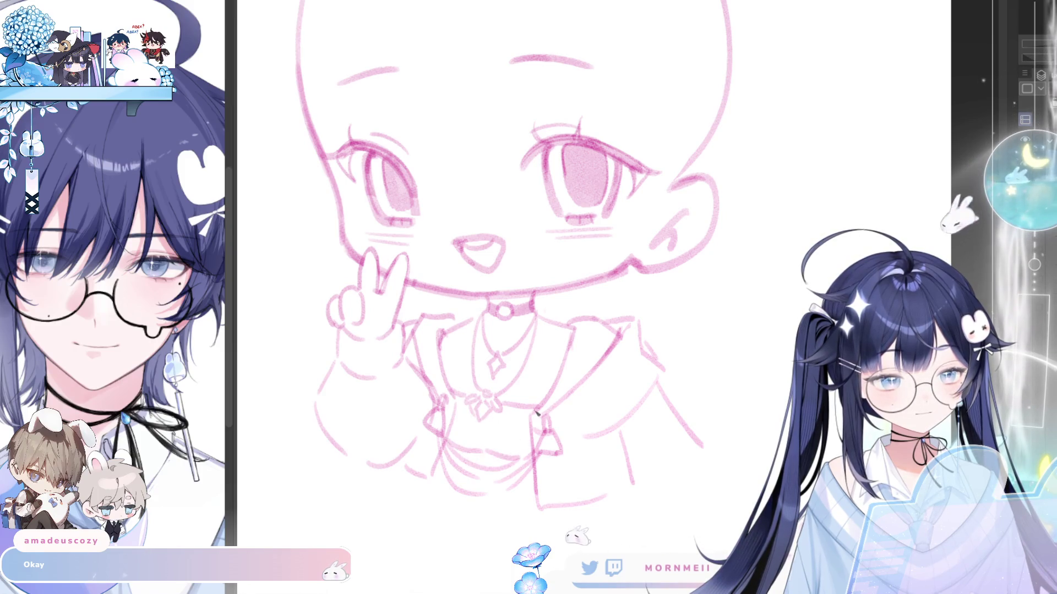
pyautogui.press('h')
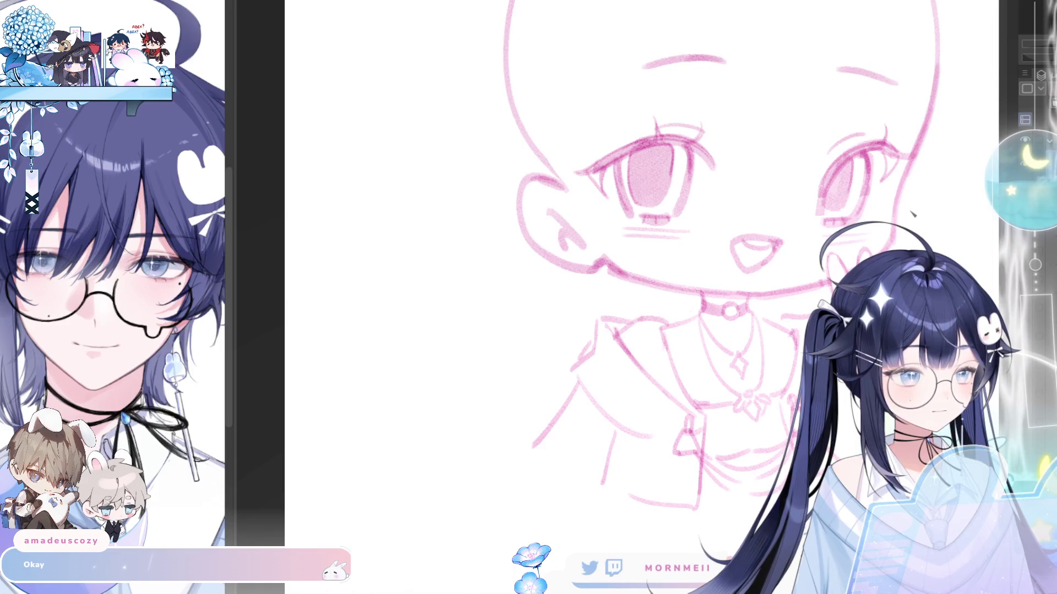
pyautogui.press('h')
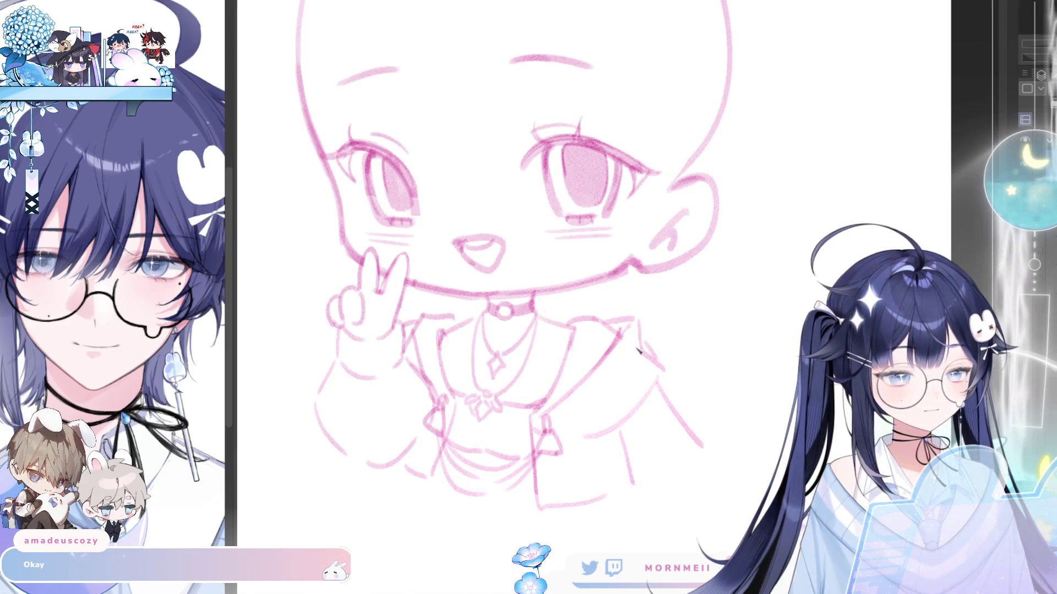
# Erase the right head outline and pencil the first and lower petals of the flower.
pyautogui.moveTo(579, 315); pyautogui.dragTo(610, 485)
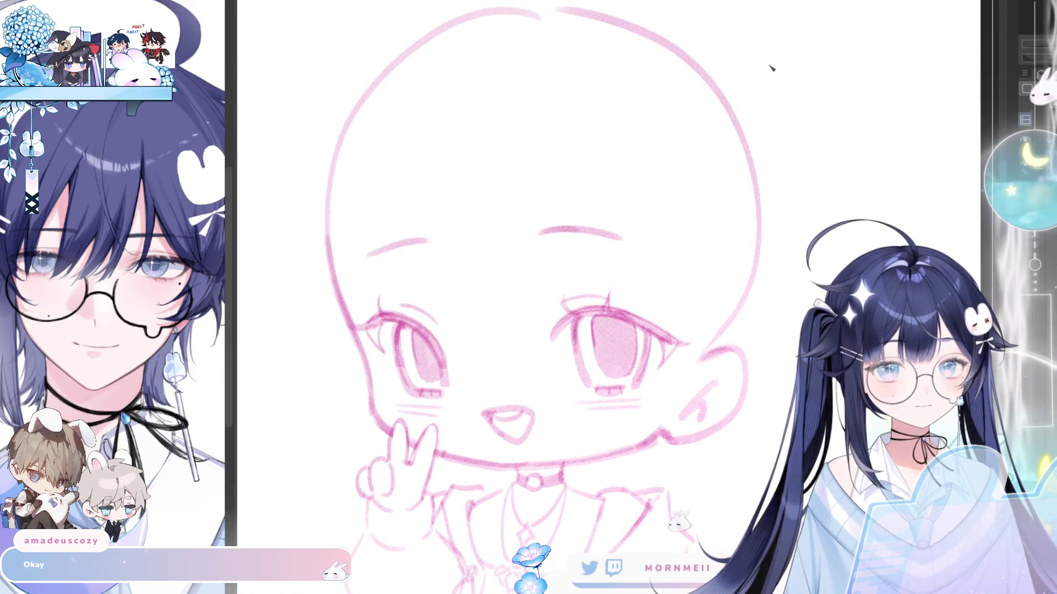
pyautogui.moveTo(735, 270)
pyautogui.mouseDown()
pyautogui.moveTo(750, 146)
pyautogui.moveTo(706, 117)
pyautogui.mouseUp()
pyautogui.moveTo(667, 200)
pyautogui.mouseDown()
pyautogui.moveTo(632, 169)
pyautogui.moveTo(637, 104)
pyautogui.moveTo(710, 161)
pyautogui.moveTo(691, 195)
pyautogui.moveTo(610, 190)
pyautogui.moveTo(619, 251)
pyautogui.moveTo(669, 221)
pyautogui.mouseUp()
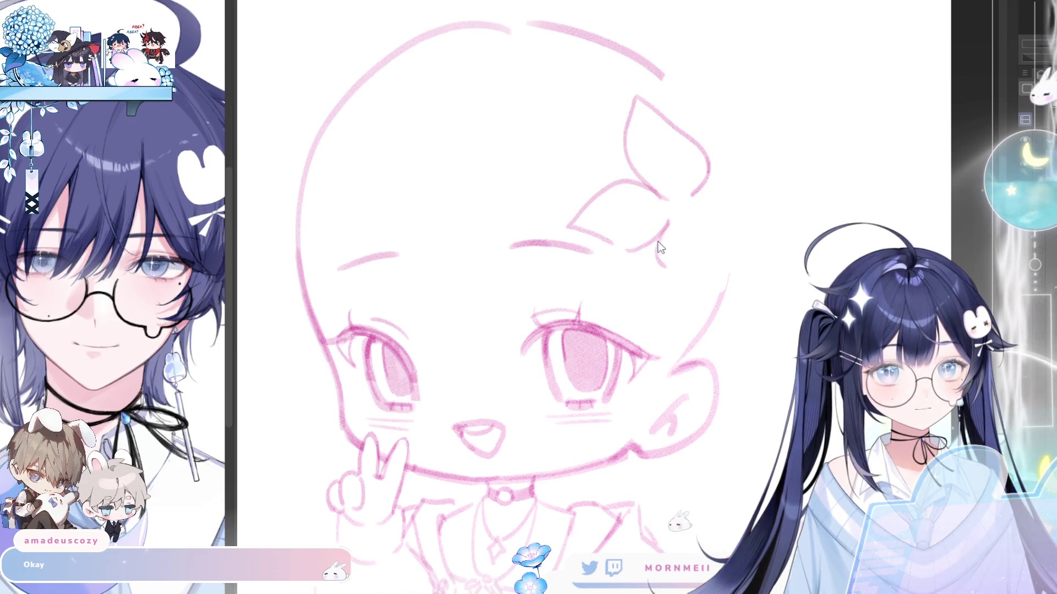
pyautogui.moveTo(648, 245)
pyautogui.mouseDown()
pyautogui.moveTo(656, 292)
pyautogui.moveTo(696, 289)
pyautogui.mouseUp()
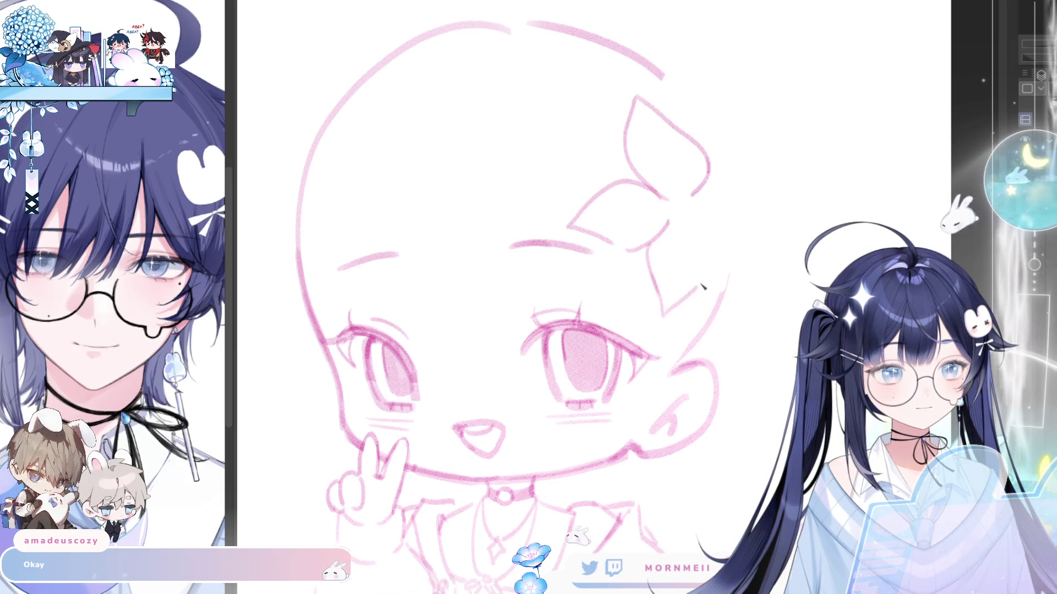
pyautogui.moveTo(699, 223); pyautogui.dragTo(703, 284)
# Add the flower's far-side petal, erase the oval petal tip, and check with horizontal flips.
pyautogui.press('h')
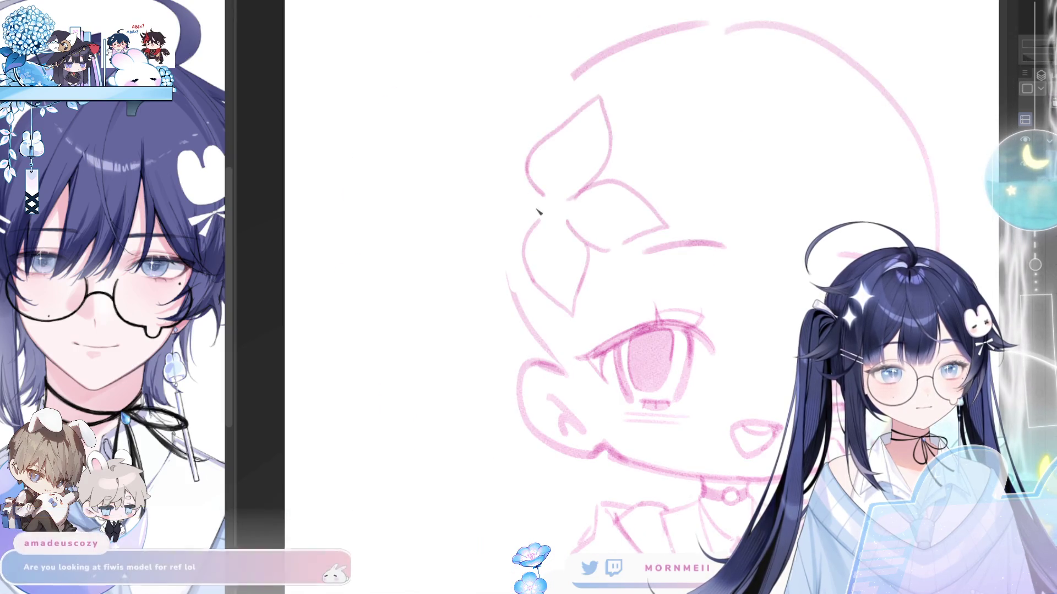
pyautogui.moveTo(533, 210)
pyautogui.mouseDown()
pyautogui.moveTo(455, 283)
pyautogui.moveTo(520, 272)
pyautogui.mouseUp()
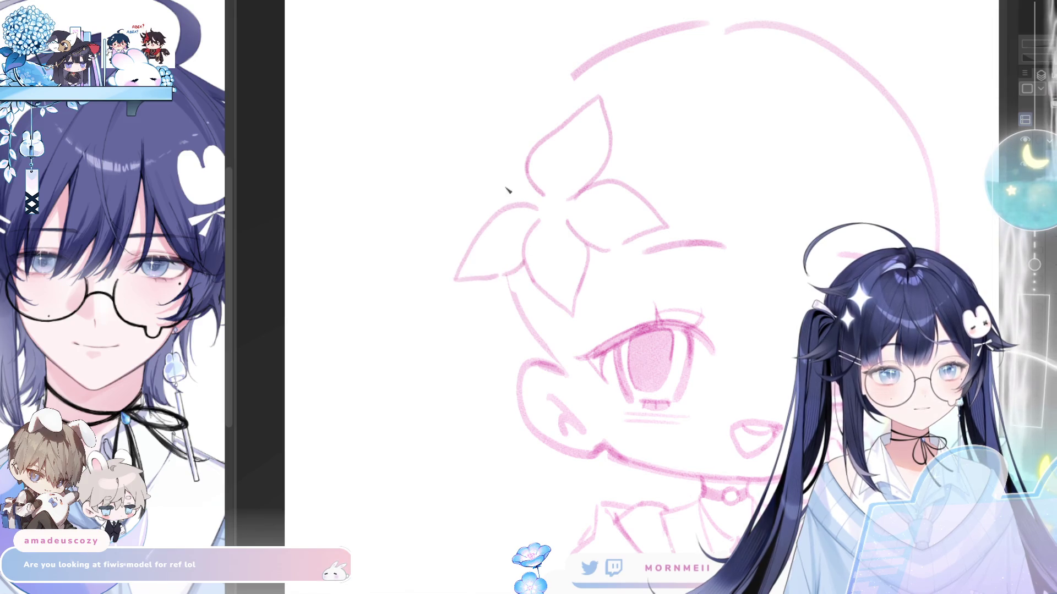
pyautogui.press('h')
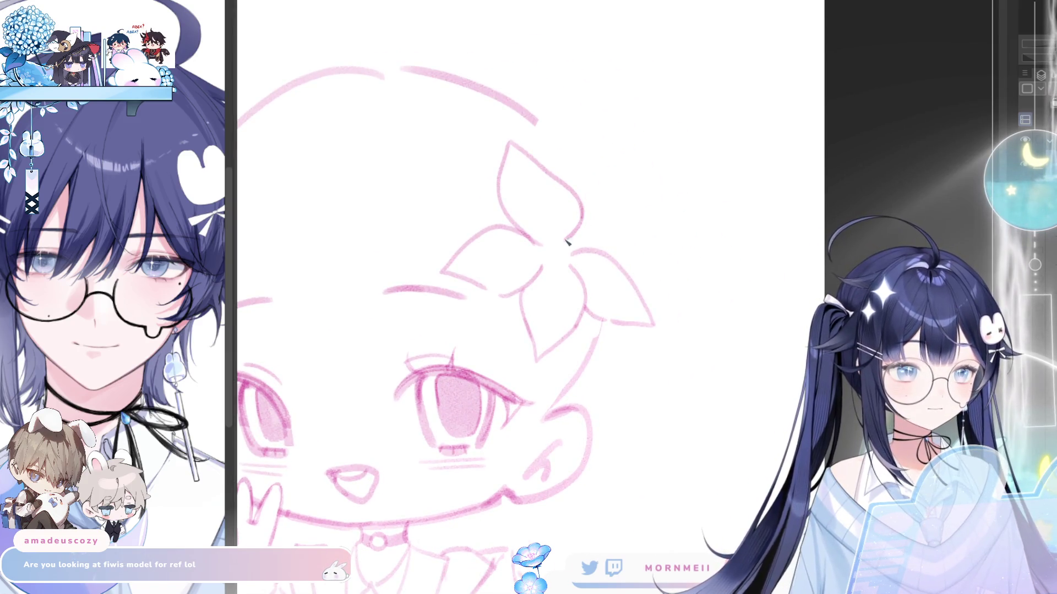
pyautogui.moveTo(567, 241)
pyautogui.mouseDown()
pyautogui.moveTo(583, 202)
pyautogui.moveTo(628, 236)
pyautogui.moveTo(607, 249)
pyautogui.mouseUp()
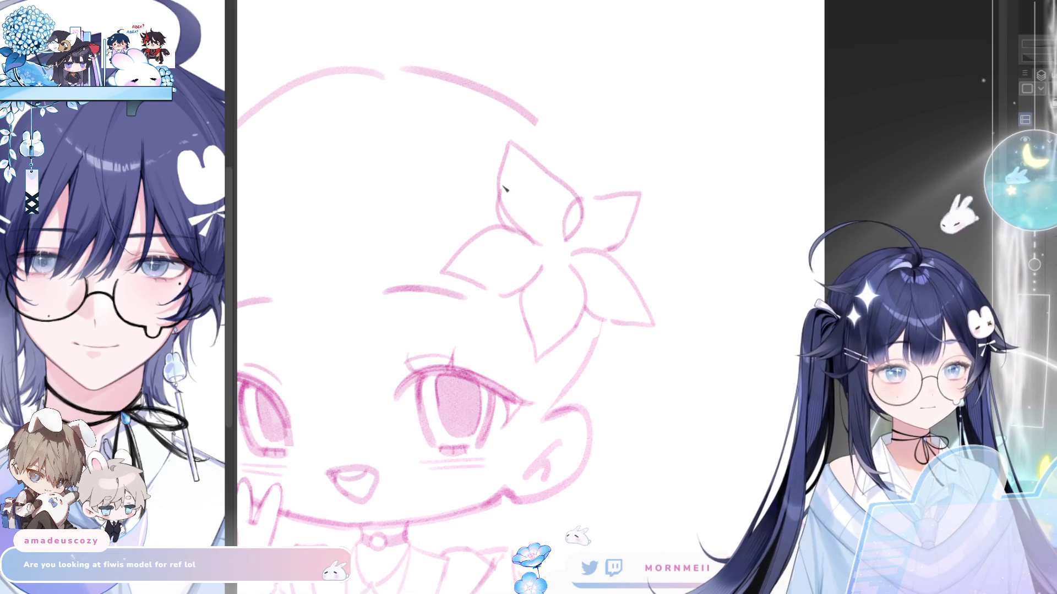
pyautogui.press('e')
pyautogui.moveTo(567, 181)
pyautogui.mouseDown()
pyautogui.moveTo(618, 177)
pyautogui.moveTo(566, 241)
pyautogui.mouseUp()
pyautogui.press('h')
pyautogui.press('h')
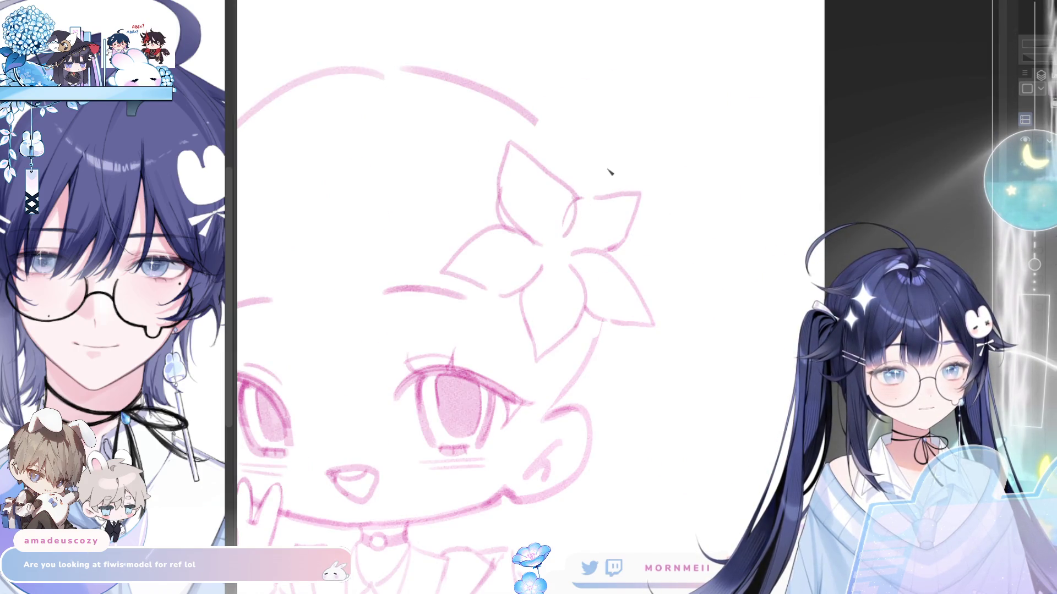
pyautogui.press('h')
pyautogui.press('e')
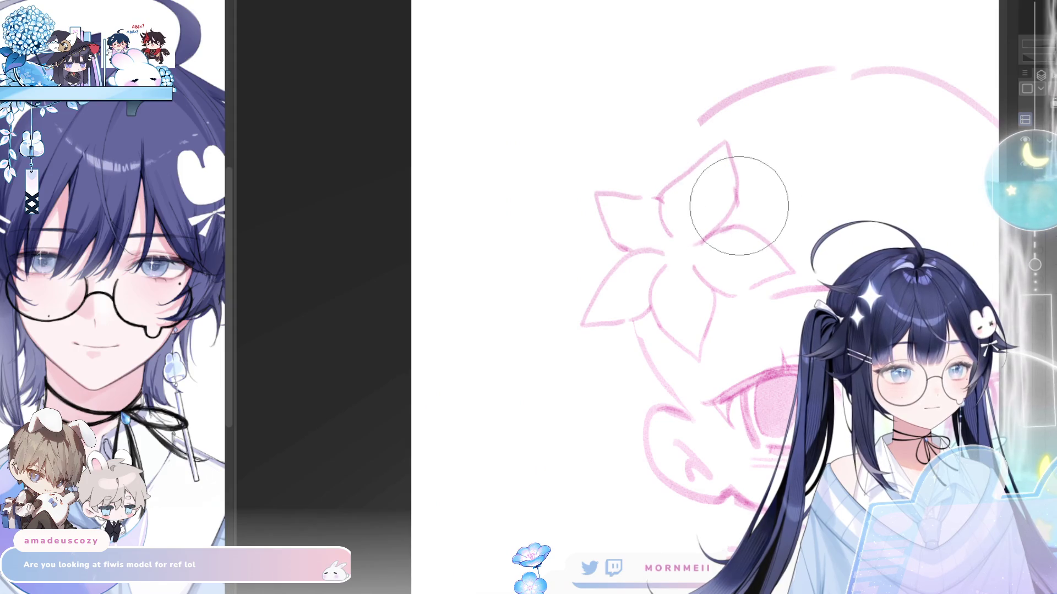
pyautogui.press('h')
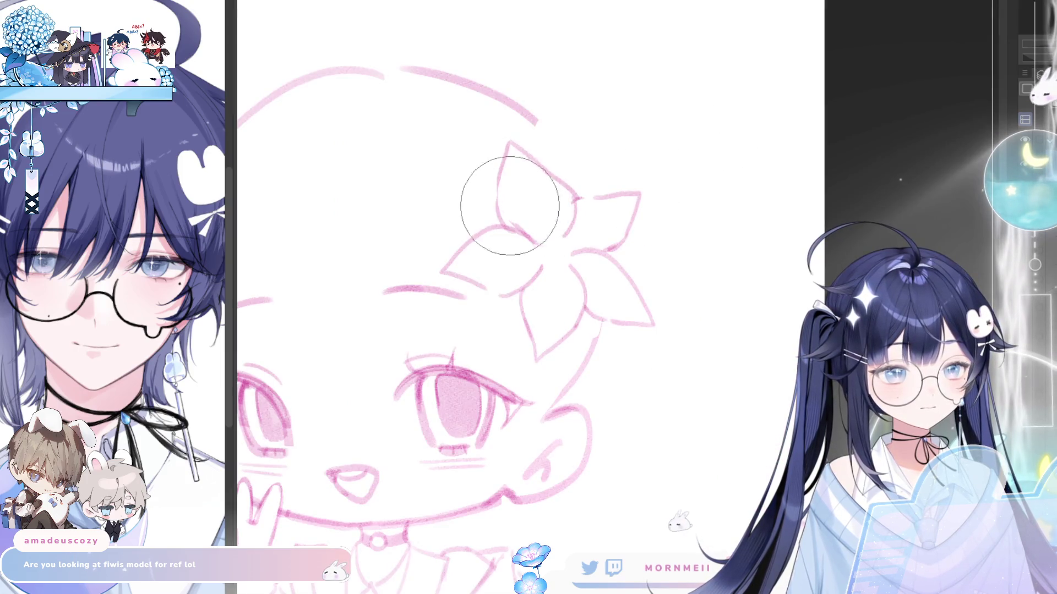
pyautogui.press('p')
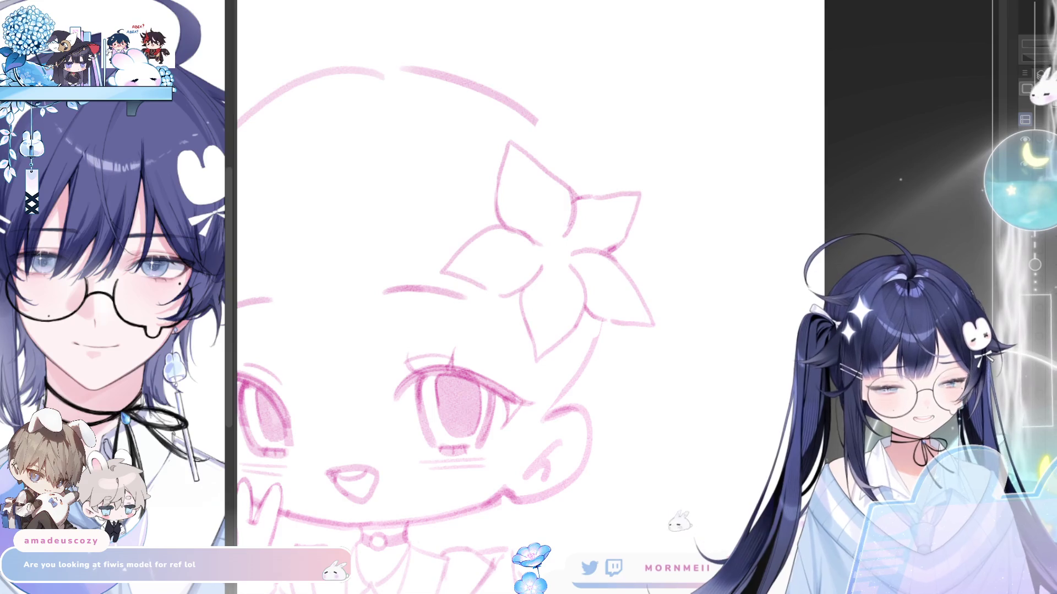
# Undo the faulty stroke and redraw an inner petal line in the flower's right petal.
pyautogui.press('e')
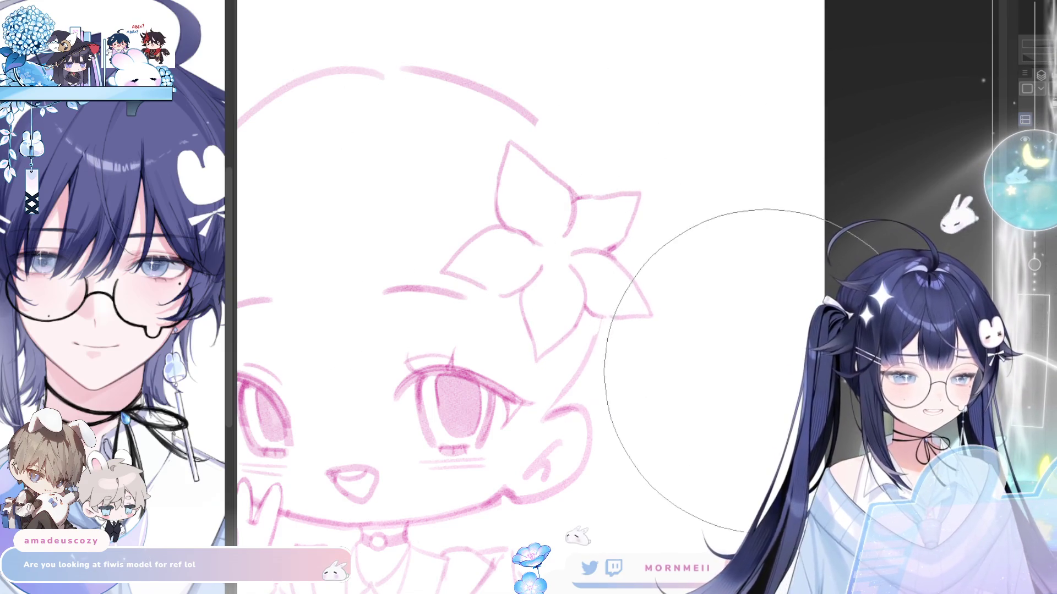
pyautogui.moveTo(788, 316); pyautogui.dragTo(946, 105)
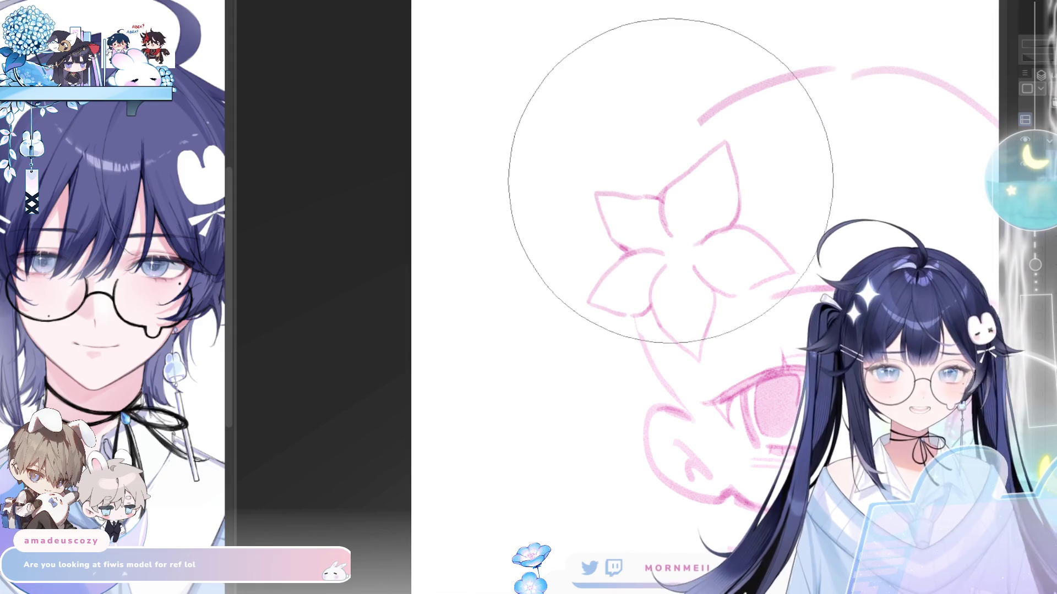
pyautogui.moveTo(632, 111)
pyautogui.mouseDown()
pyautogui.moveTo(553, 227)
pyautogui.moveTo(545, 199)
pyautogui.mouseUp()
pyautogui.hotkey('ctrl', 'z')
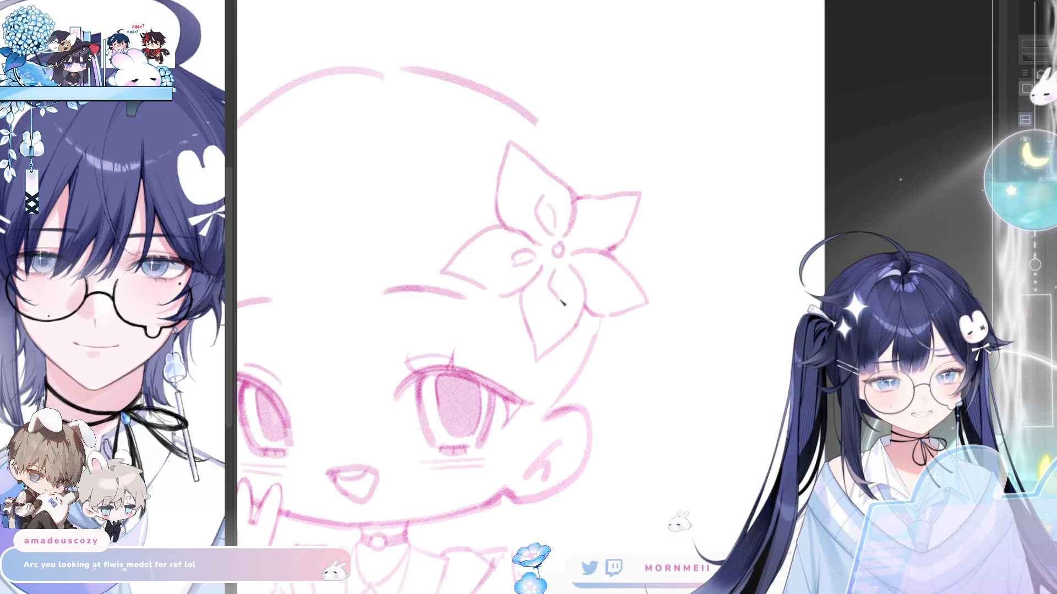
pyautogui.moveTo(575, 264); pyautogui.dragTo(599, 280)
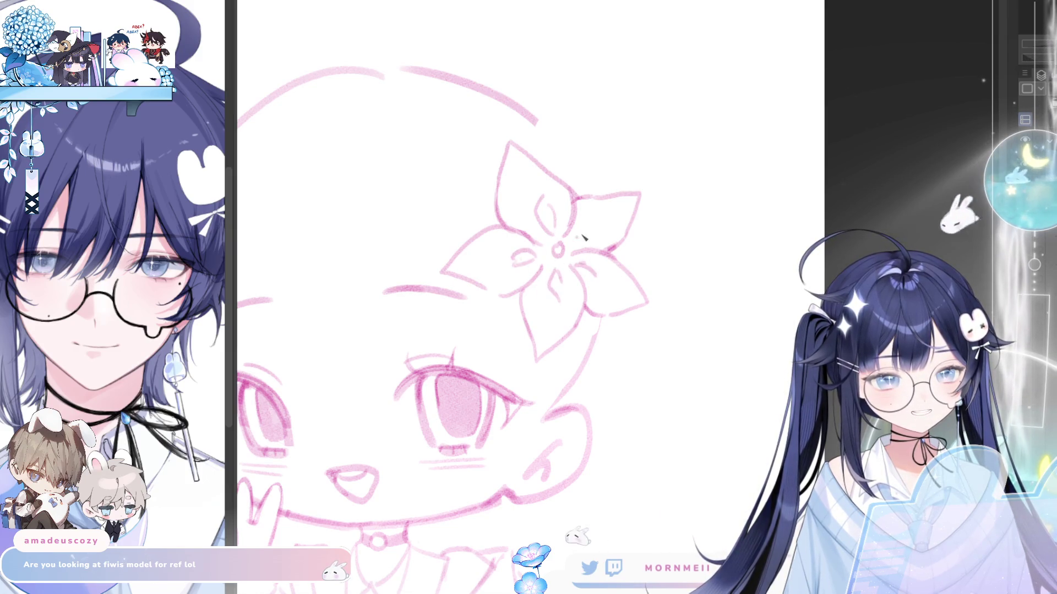
pyautogui.hotkey('ctrl', '-')
# Draw the first two curved bang strands down the forehead, redrawing each once.
pyautogui.press('h')
pyautogui.hotkey('ctrl', '+')
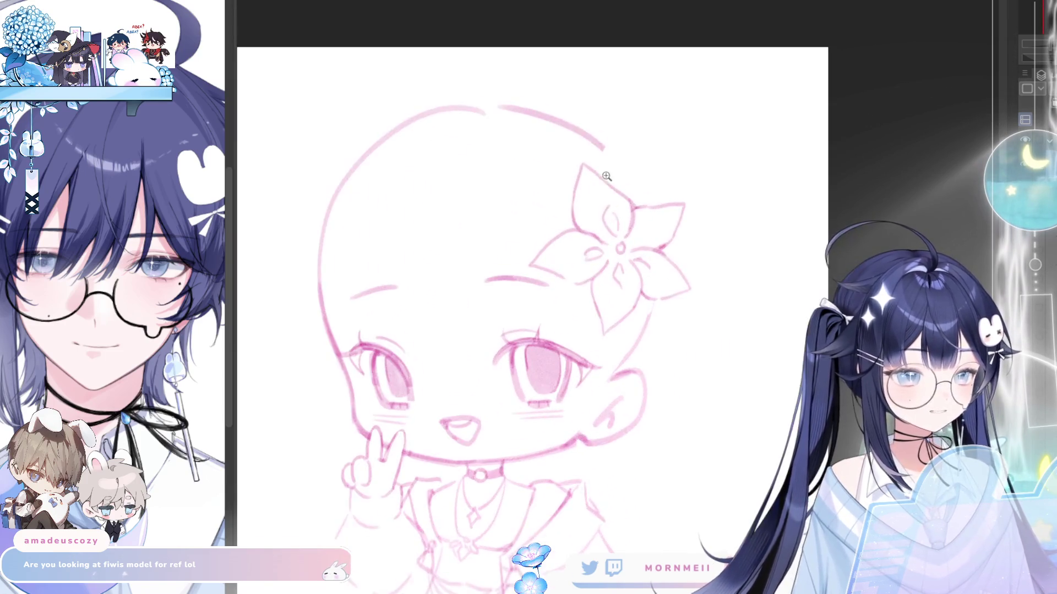
pyautogui.scroll(-2, 550, 203)
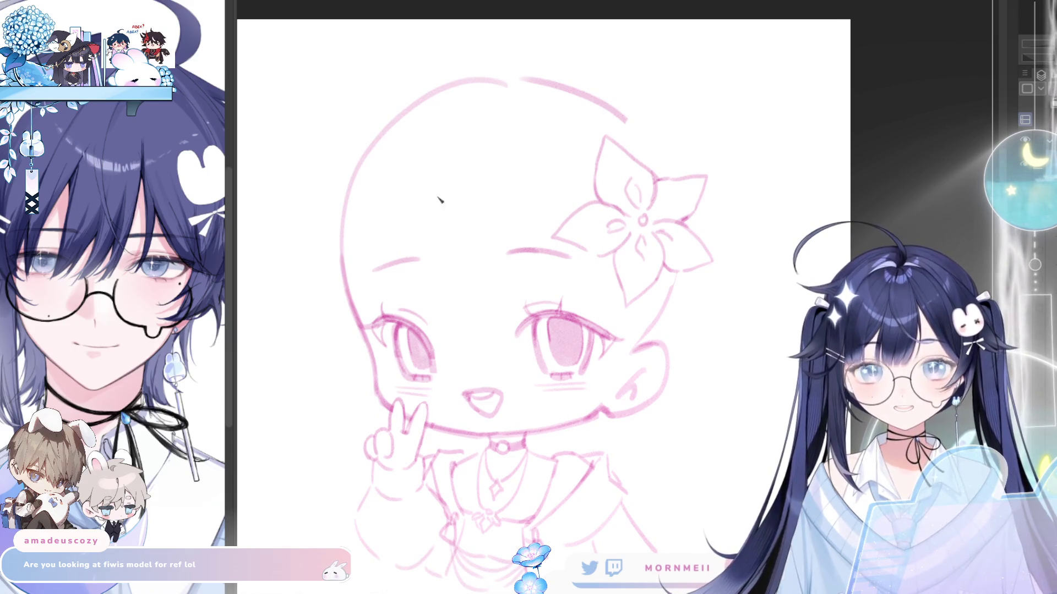
pyautogui.moveTo(468, 171); pyautogui.dragTo(498, 305)
pyautogui.hotkey('ctrl', 'z')
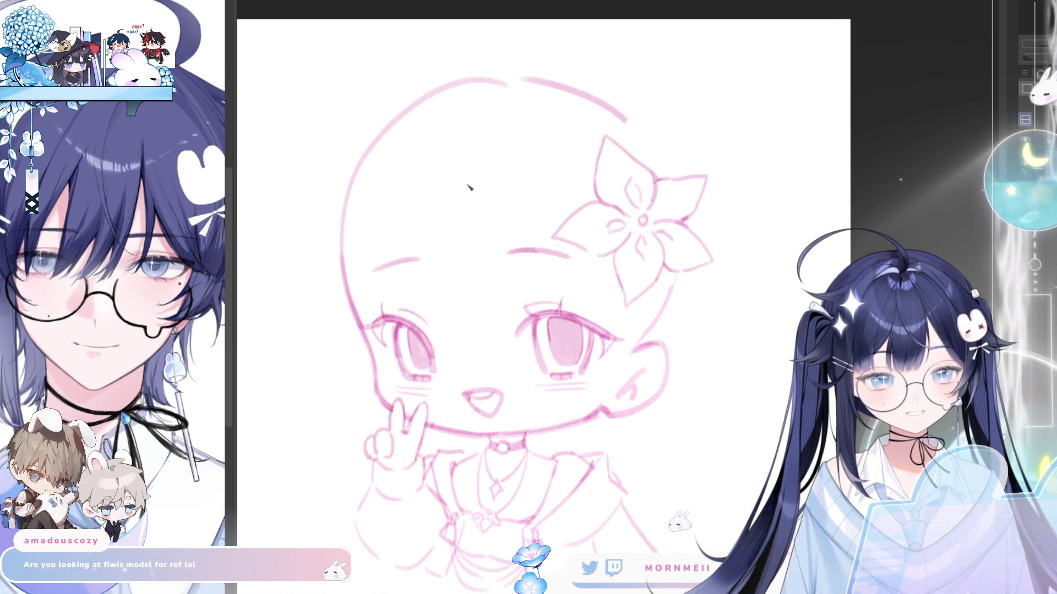
pyautogui.moveTo(466, 179); pyautogui.dragTo(493, 330)
pyautogui.moveTo(441, 272); pyautogui.dragTo(468, 340)
pyautogui.hotkey('ctrl', 'z')
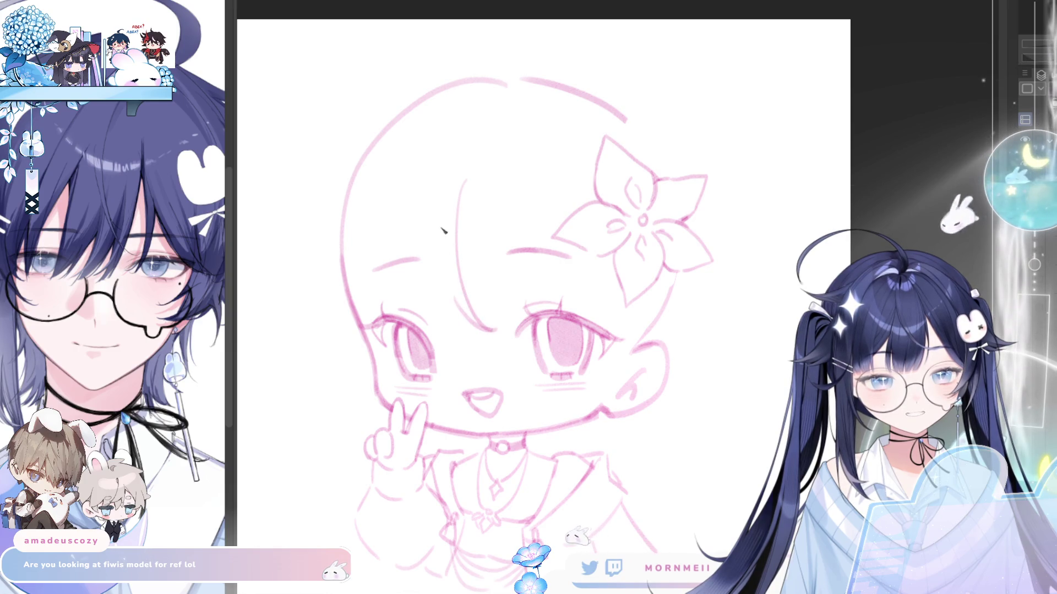
pyautogui.moveTo(440, 229); pyautogui.dragTo(484, 331)
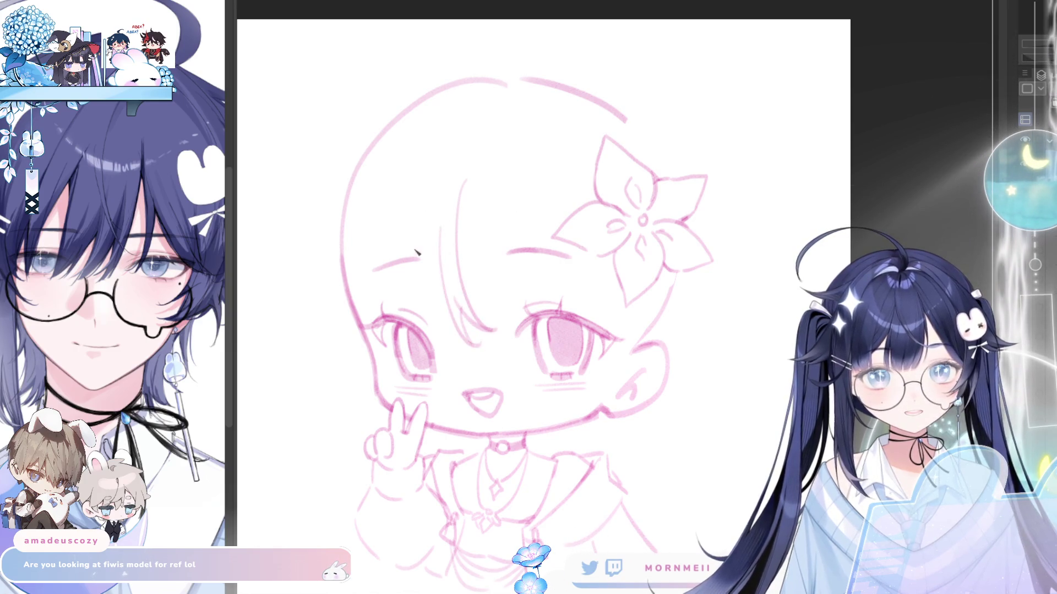
# Add a third curved bang strand further left after two retries, then flip to check.
pyautogui.moveTo(431, 188); pyautogui.dragTo(438, 335)
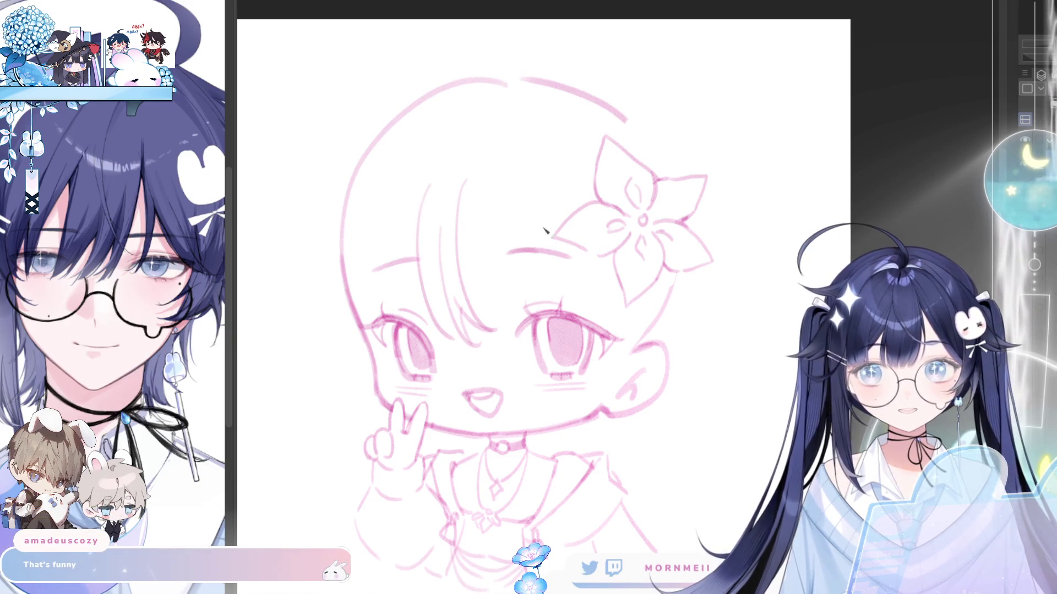
pyautogui.hotkey('ctrl', 'z')
pyautogui.moveTo(427, 209); pyautogui.dragTo(445, 326)
pyautogui.hotkey('ctrl', 'z')
pyautogui.moveTo(429, 182); pyautogui.dragTo(452, 314)
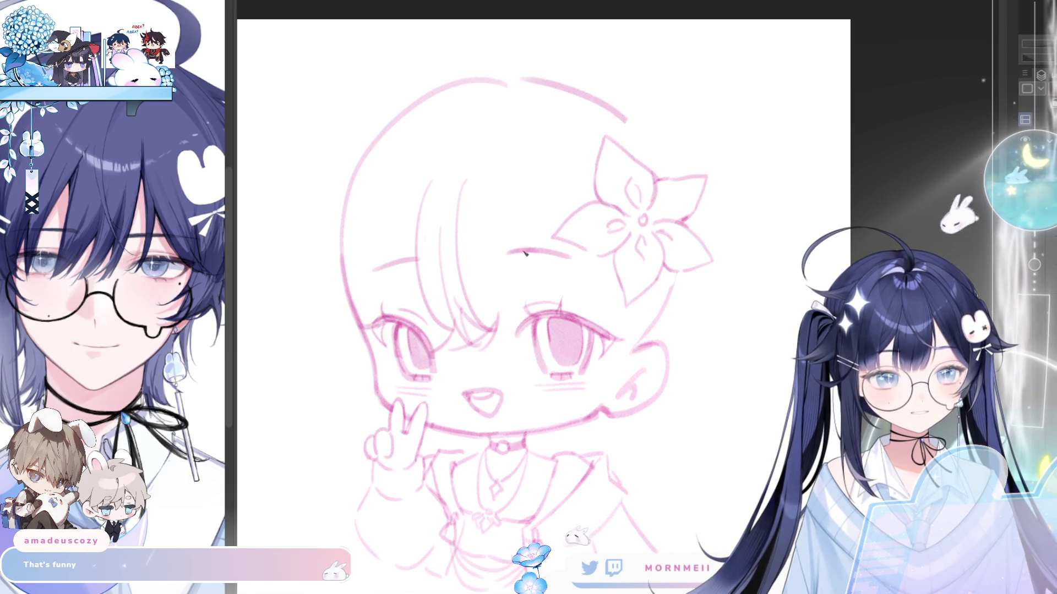
pyautogui.press('h')
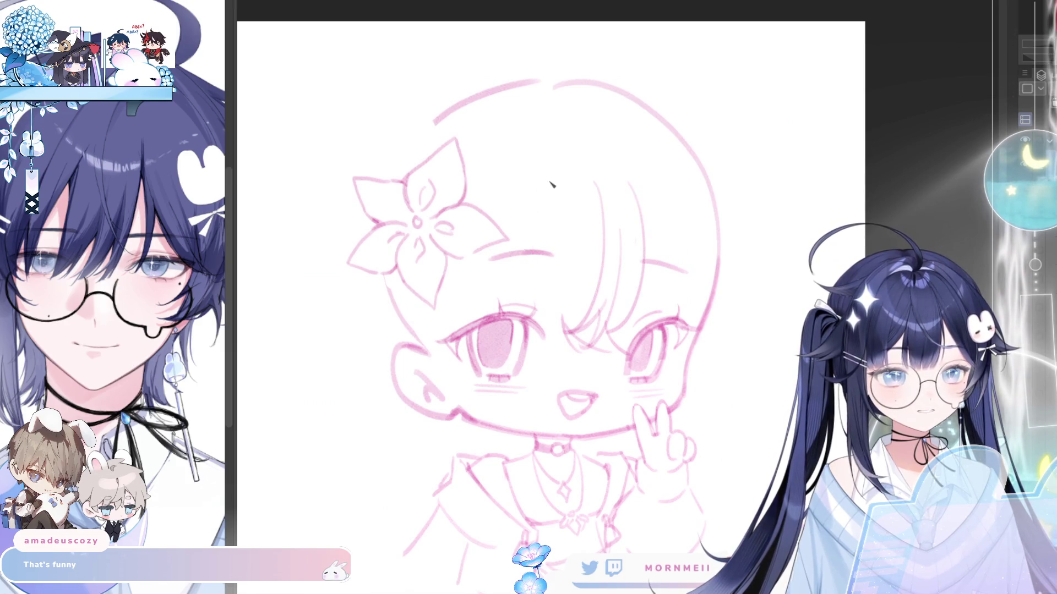
pyautogui.press('h')
# Draw the bang strand on the other side after two retries and recheck the mirrored view.
pyautogui.moveTo(639, 145)
pyautogui.mouseDown()
pyautogui.moveTo(588, 241)
pyautogui.moveTo(595, 236)
pyautogui.mouseUp()
pyautogui.hotkey('ctrl', 'z')
pyautogui.hotkey('ctrl', 'z')
pyautogui.moveTo(658, 130); pyautogui.dragTo(598, 239)
pyautogui.hotkey('ctrl', 'z')
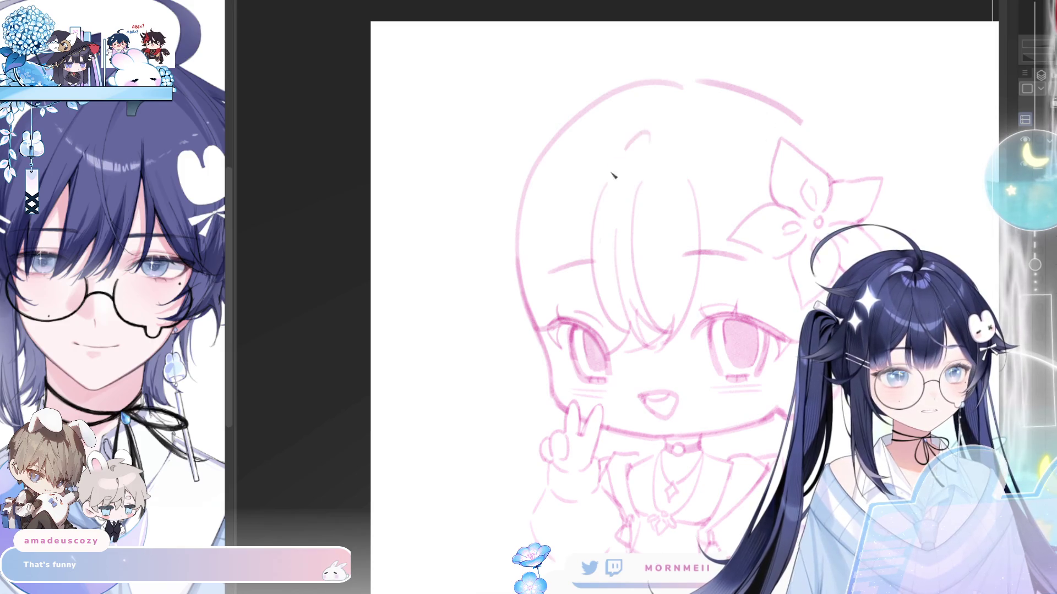
pyautogui.moveTo(649, 130); pyautogui.dragTo(597, 220)
pyautogui.moveTo(617, 154); pyautogui.dragTo(507, 99)
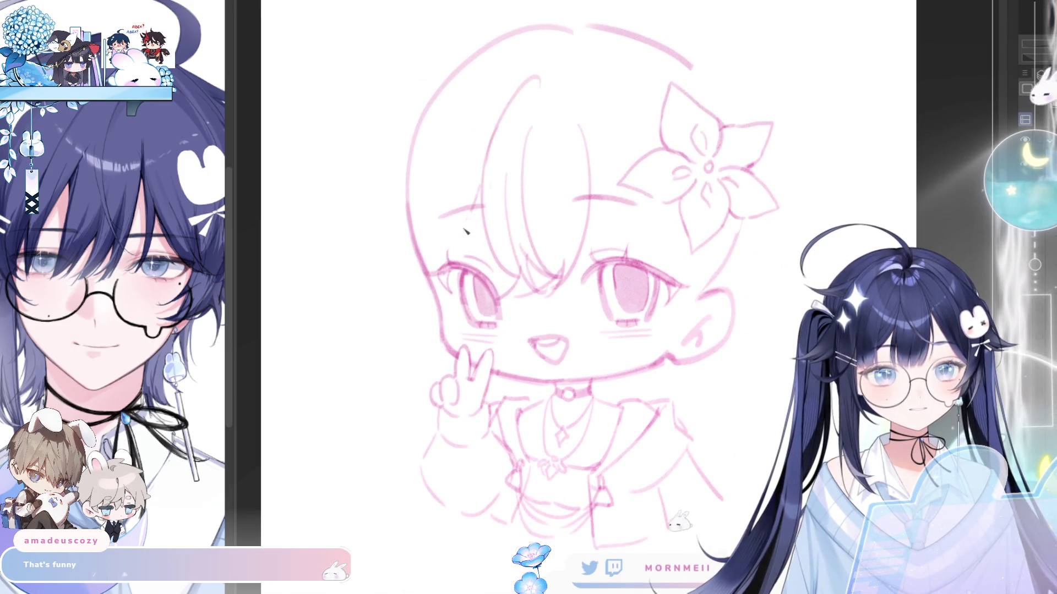
pyautogui.press('h')
pyautogui.moveTo(799, 108); pyautogui.dragTo(730, 108)
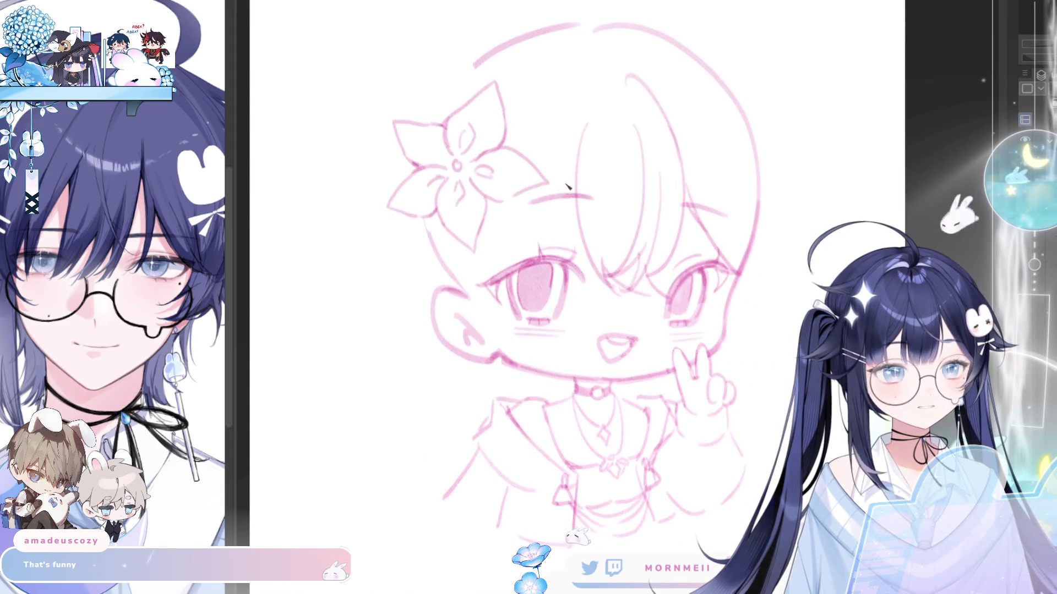
# Erase the upper-left head outline and draw a hair line along the cheek.
pyautogui.press('h')
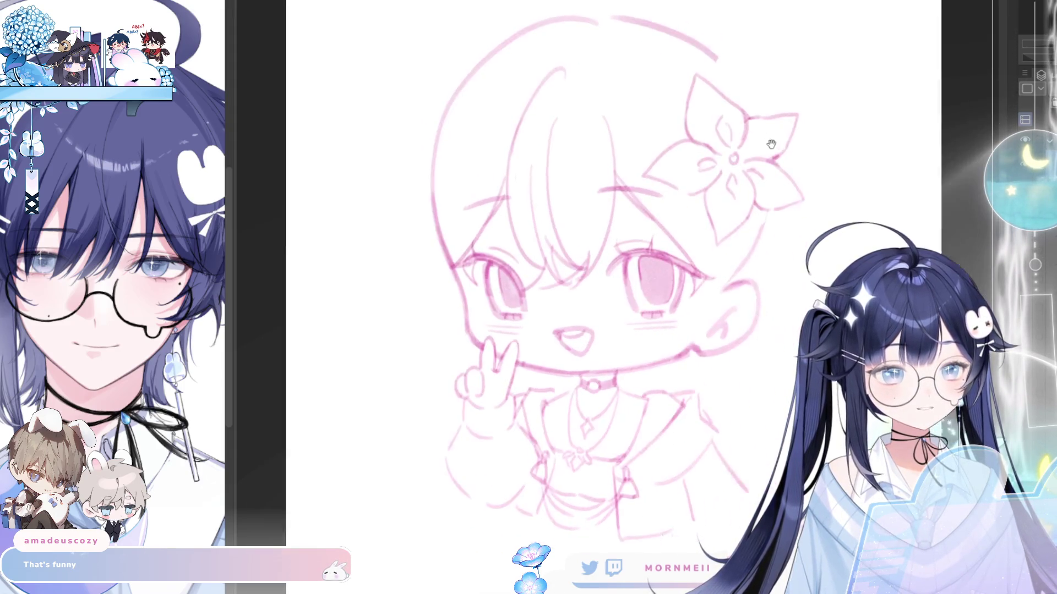
pyautogui.moveTo(363, 231)
pyautogui.mouseDown()
pyautogui.moveTo(375, 165)
pyautogui.moveTo(578, 8)
pyautogui.moveTo(655, 66)
pyautogui.moveTo(572, 25)
pyautogui.mouseUp()
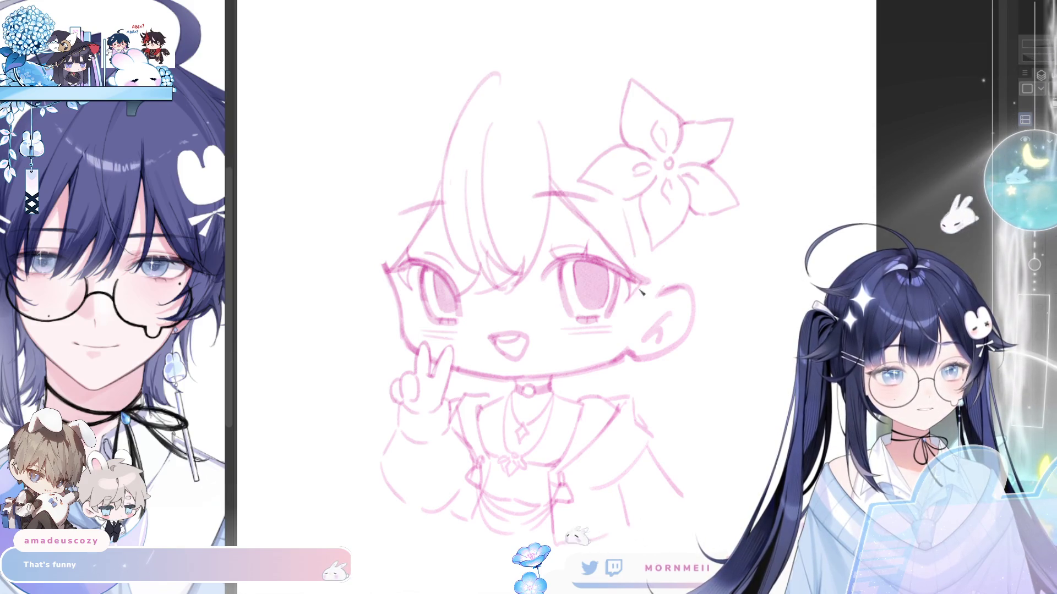
pyautogui.press('h')
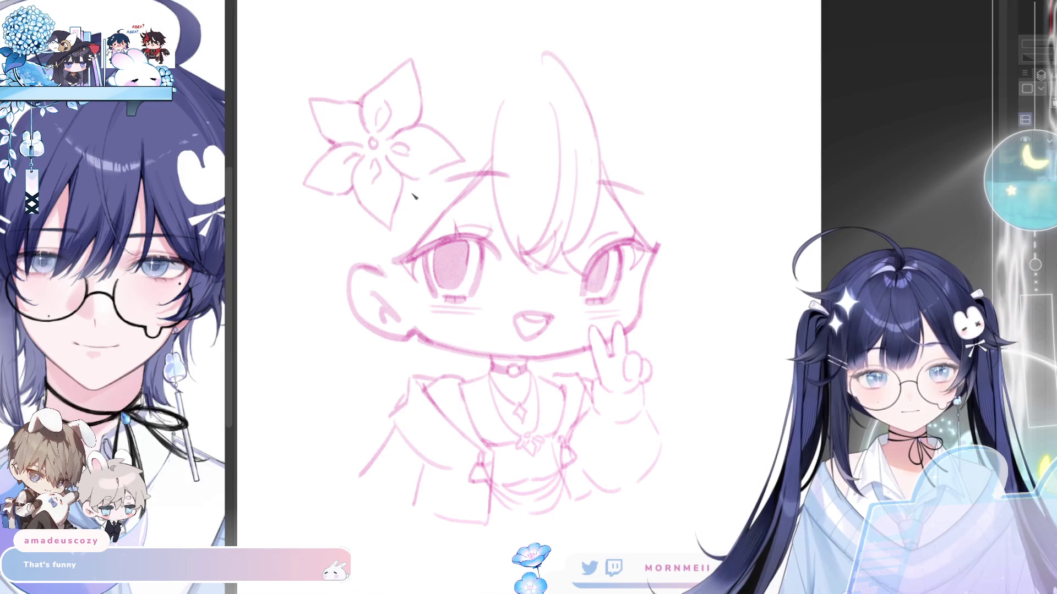
pyautogui.moveTo(374, 242); pyautogui.dragTo(397, 308)
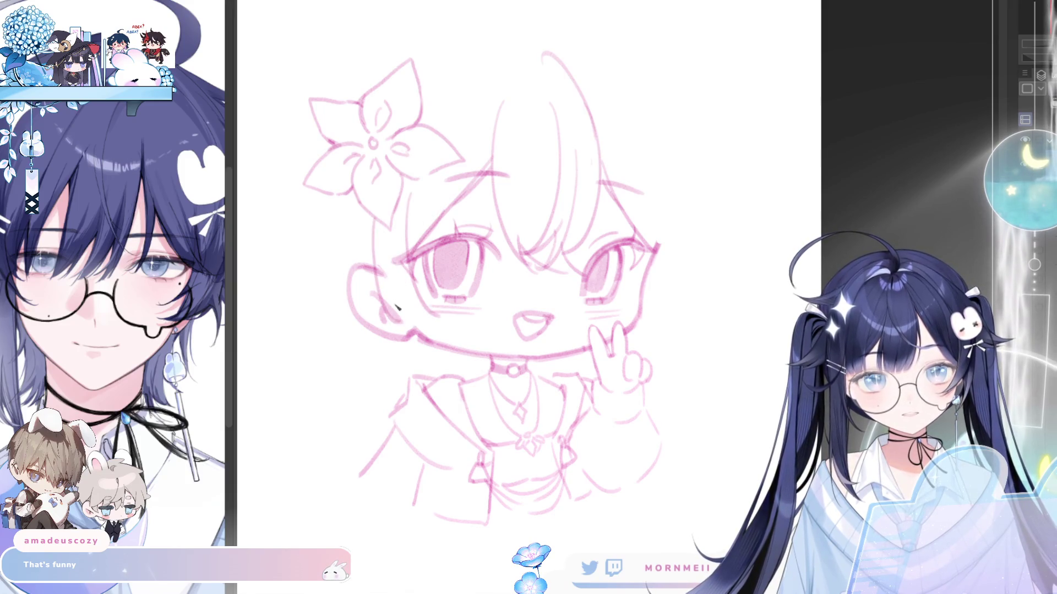
pyautogui.hotkey('ctrl', 'z')
pyautogui.moveTo(379, 220)
pyautogui.mouseDown()
pyautogui.moveTo(386, 308)
pyautogui.moveTo(400, 319)
pyautogui.moveTo(418, 306)
pyautogui.mouseUp()
pyautogui.press('h')
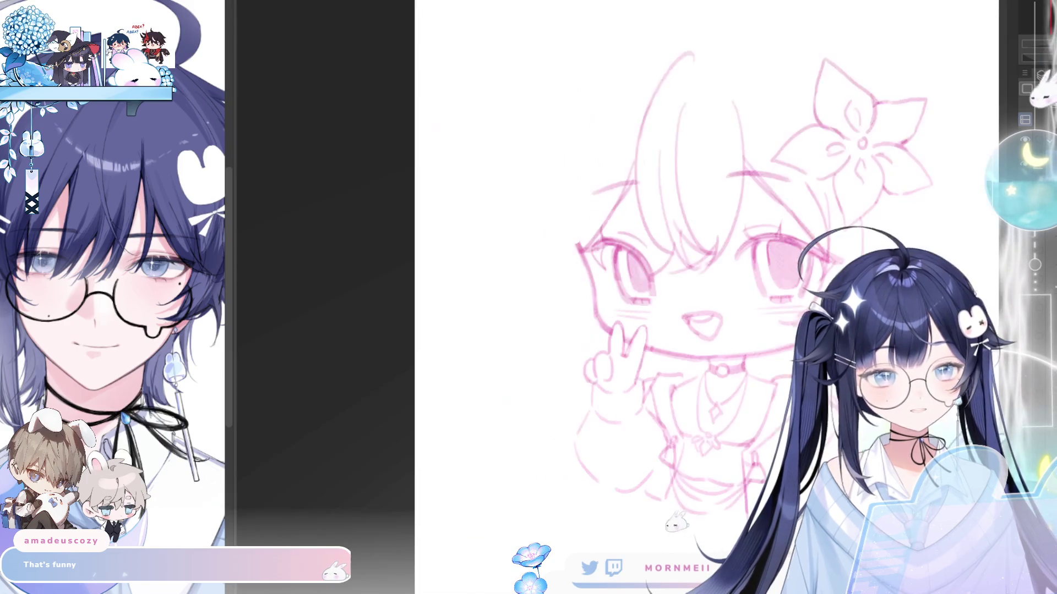
# Sketch the long left side-hair strands, undoing and retrying several attempts.
pyautogui.moveTo(715, 182); pyautogui.dragTo(596, 182)
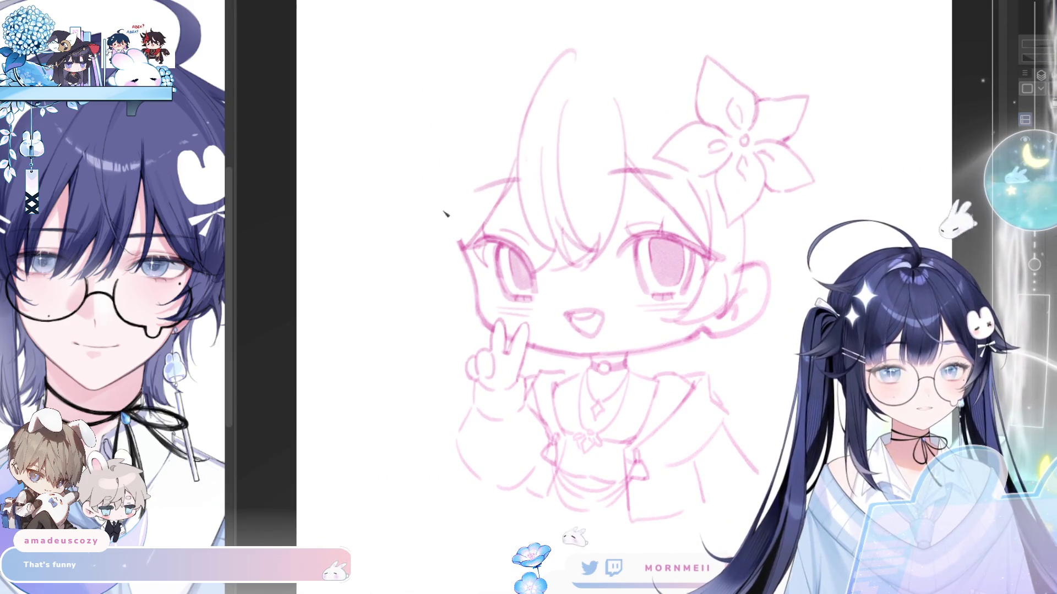
pyautogui.moveTo(445, 168); pyautogui.dragTo(440, 300)
pyautogui.moveTo(448, 231); pyautogui.dragTo(456, 316)
pyautogui.hotkey('ctrl', 'z')
pyautogui.moveTo(443, 157)
pyautogui.mouseDown()
pyautogui.moveTo(437, 319)
pyautogui.moveTo(462, 319)
pyautogui.mouseUp()
pyautogui.hotkey('ctrl', 'z')
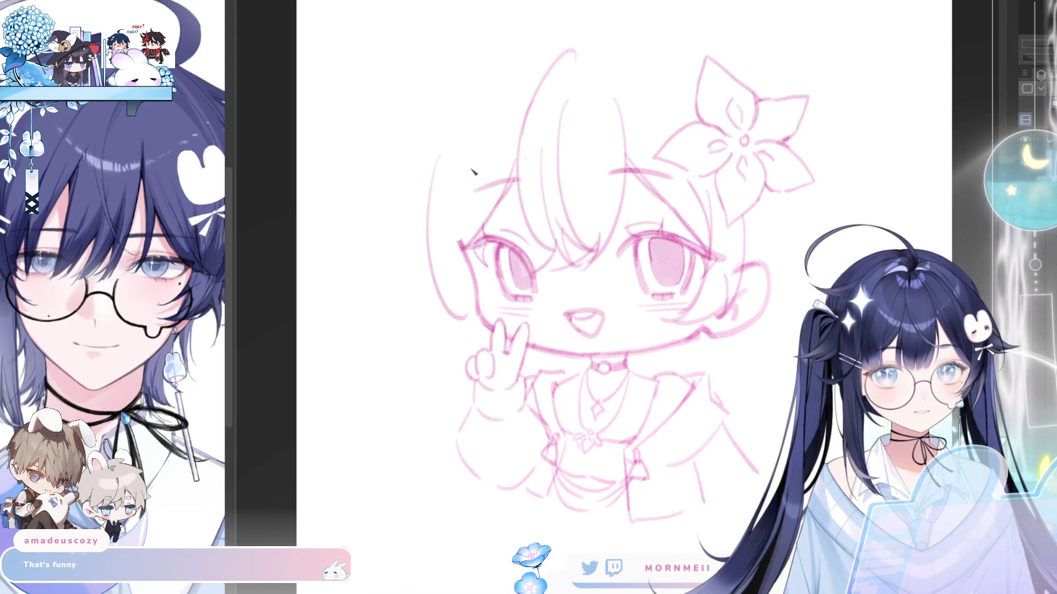
pyautogui.hotkey('ctrl', 'z')
pyautogui.moveTo(472, 167)
pyautogui.mouseDown()
pyautogui.moveTo(465, 314)
pyautogui.moveTo(464, 287)
pyautogui.mouseUp()
pyautogui.hotkey('ctrl', 'z')
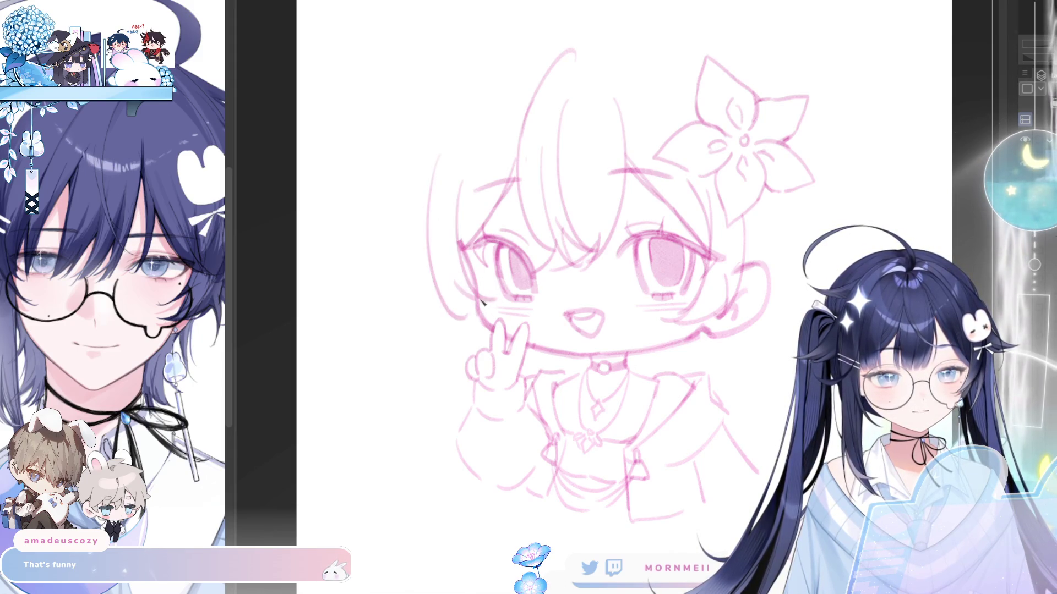
pyautogui.press('h')
pyautogui.press('h')
pyautogui.moveTo(450, 121)
pyautogui.mouseDown()
pyautogui.moveTo(445, 271)
pyautogui.moveTo(460, 207)
pyautogui.mouseUp()
pyautogui.hotkey('ctrl', 'z')
# Settle the final left hair strand and add a flyaway strand flowing out left of the head.
pyautogui.scroll(3, 509, 188)
pyautogui.hotkey('ctrl', 'z')
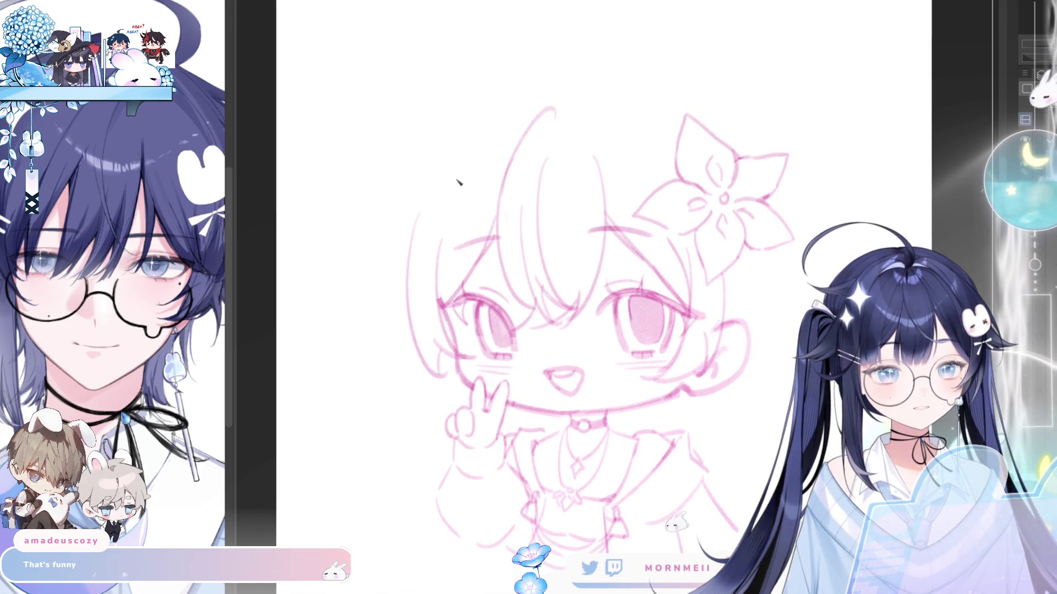
pyautogui.hotkey('ctrl', 'z')
pyautogui.moveTo(463, 153)
pyautogui.mouseDown()
pyautogui.moveTo(442, 260)
pyautogui.moveTo(464, 291)
pyautogui.mouseUp()
pyautogui.press('h')
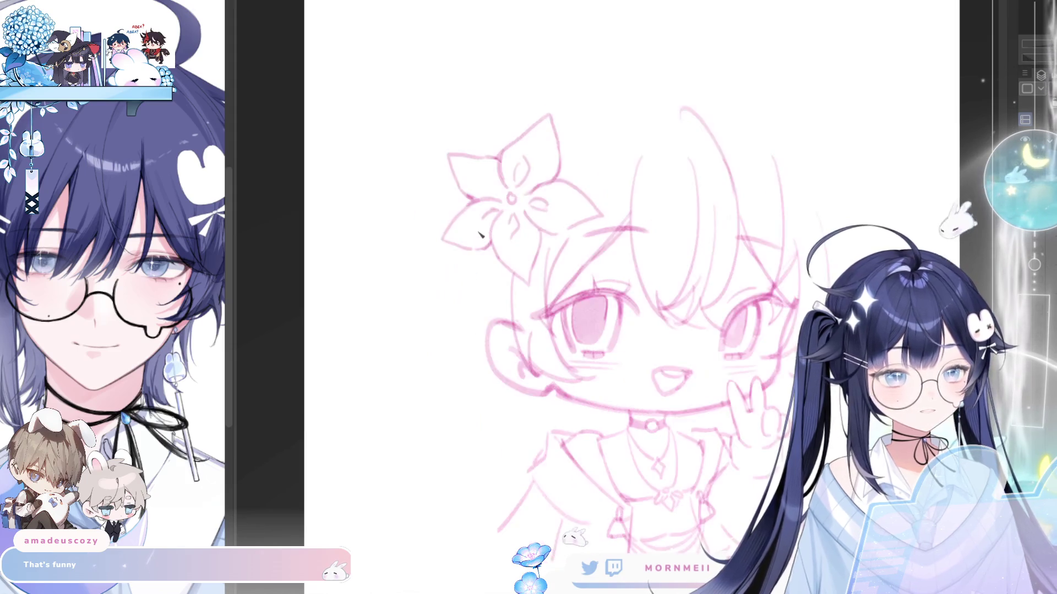
pyautogui.press('h')
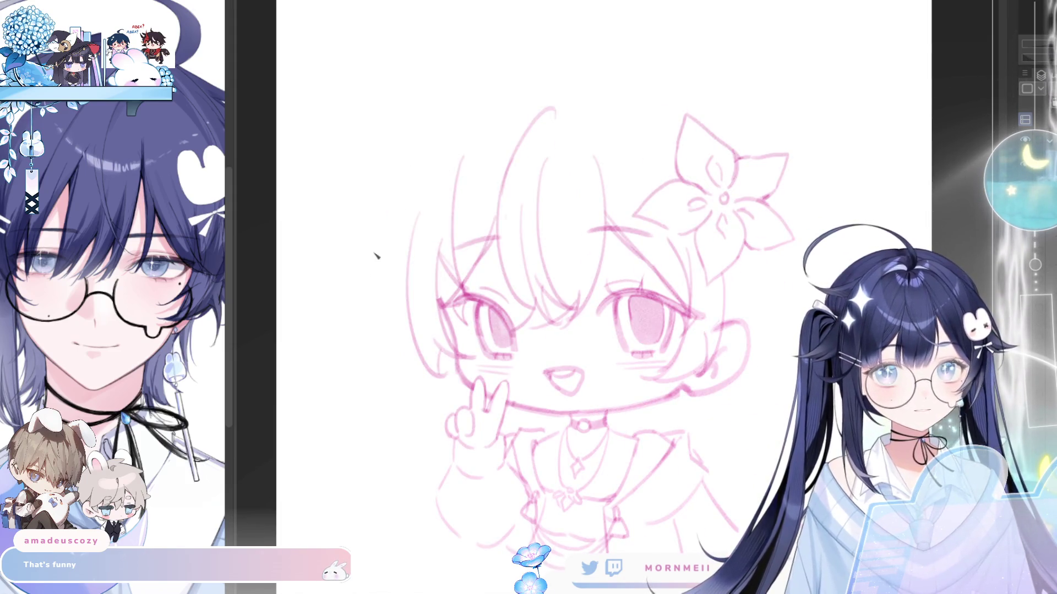
pyautogui.moveTo(432, 164); pyautogui.dragTo(391, 237)
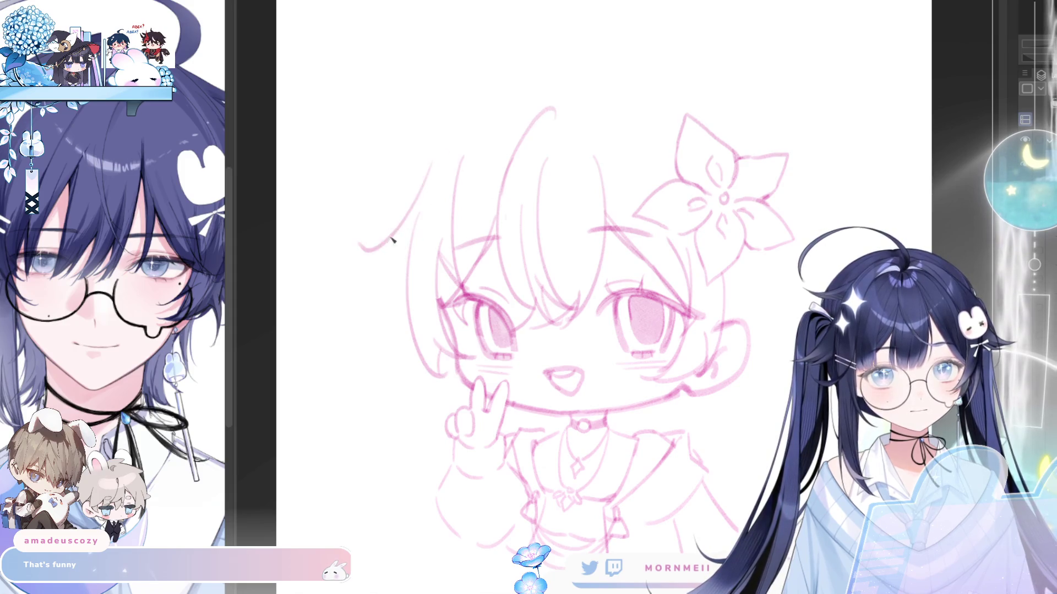
pyautogui.scroll(-5, 428, 25)
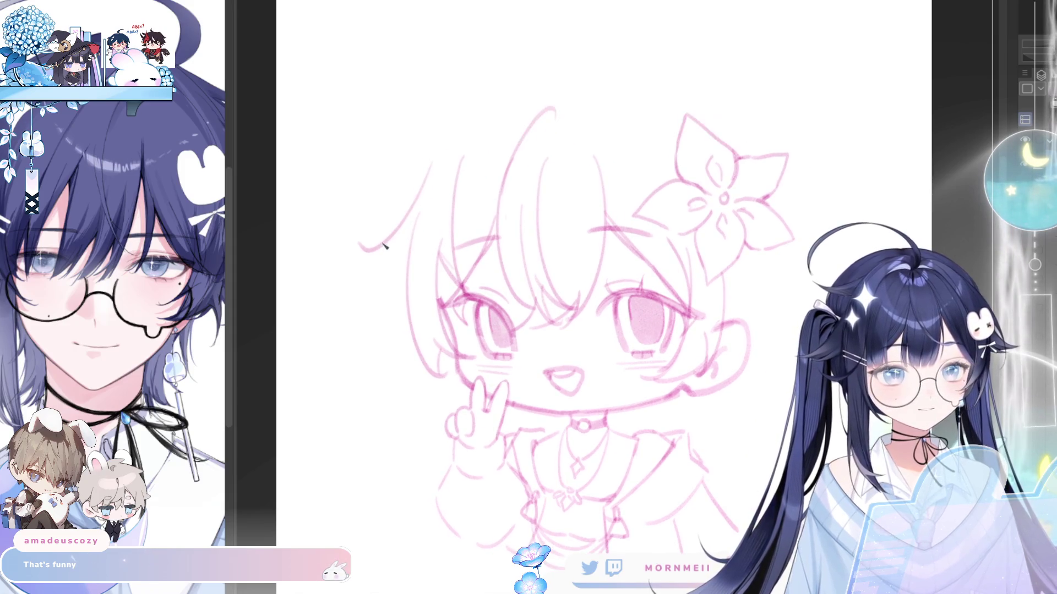
# Scale the whole sketch up slightly, narrow it, move it lower, and apply the transform.
pyautogui.hotkey('ctrl', 't')
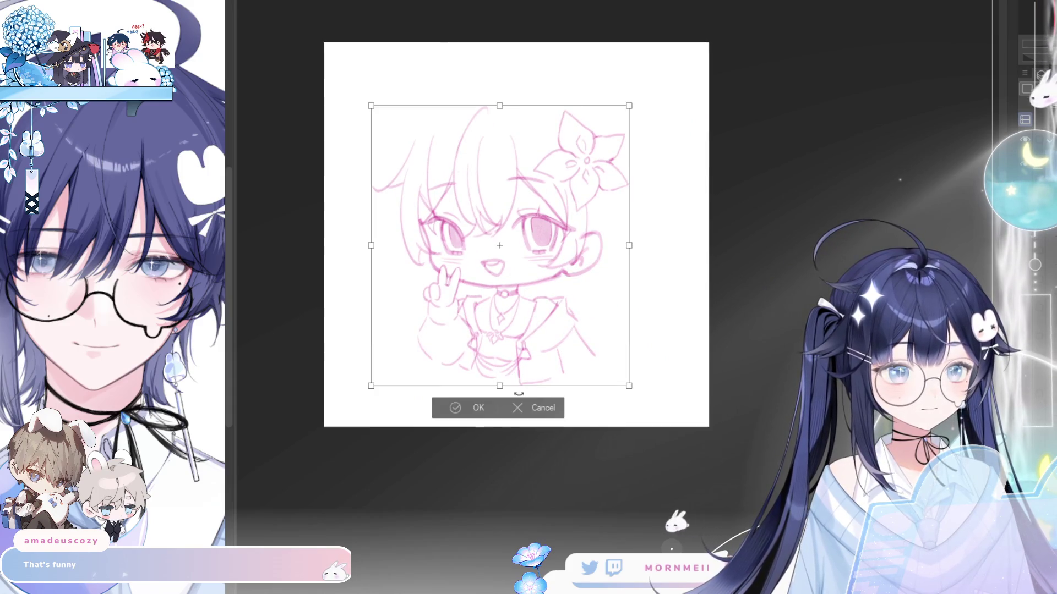
pyautogui.moveTo(499, 385)
pyautogui.mouseDown()
pyautogui.moveTo(499, 405)
pyautogui.moveTo(562, 386)
pyautogui.mouseUp()
pyautogui.moveTo(643, 256); pyautogui.dragTo(638, 257)
pyautogui.moveTo(583, 355); pyautogui.dragTo(582, 375)
pyautogui.click(456, 459)
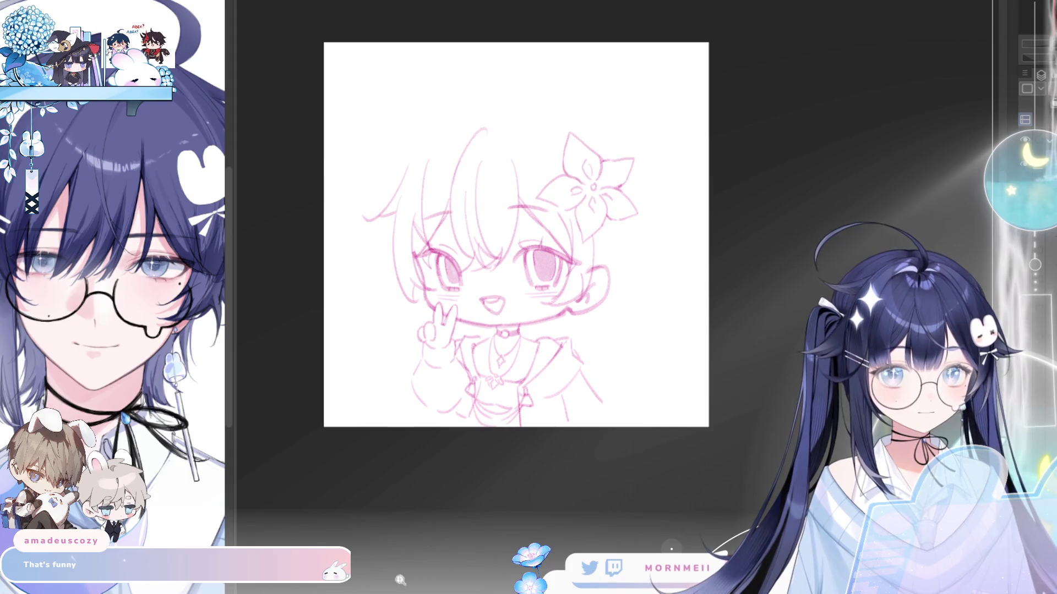
pyautogui.click(497, 245)
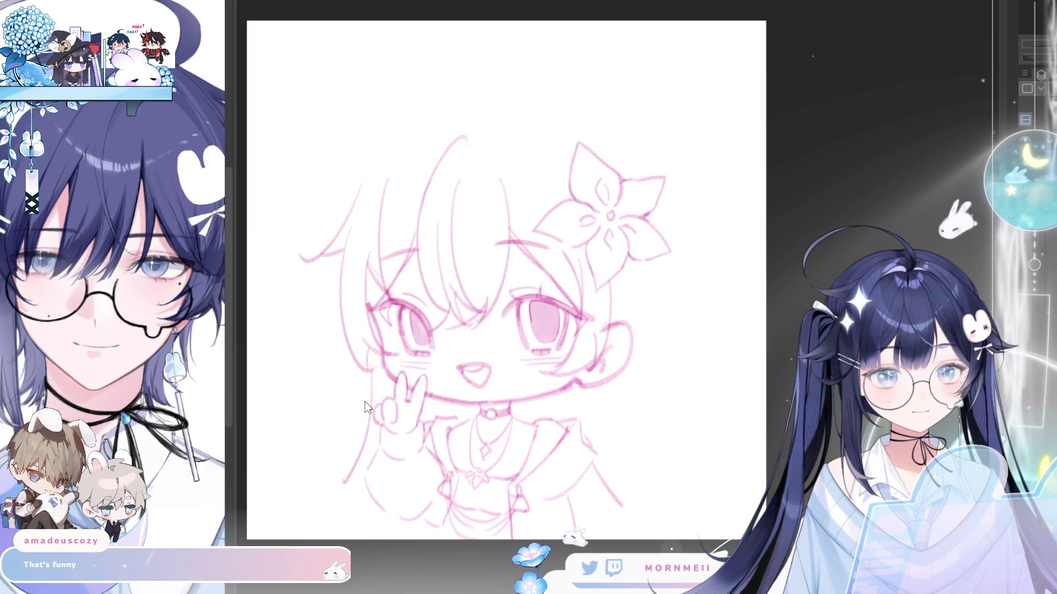
# Draw a line from the arm toward the bottom and long hair lines down the side.
pyautogui.moveTo(368, 407); pyautogui.dragTo(311, 537)
pyautogui.moveTo(362, 446); pyautogui.dragTo(329, 542)
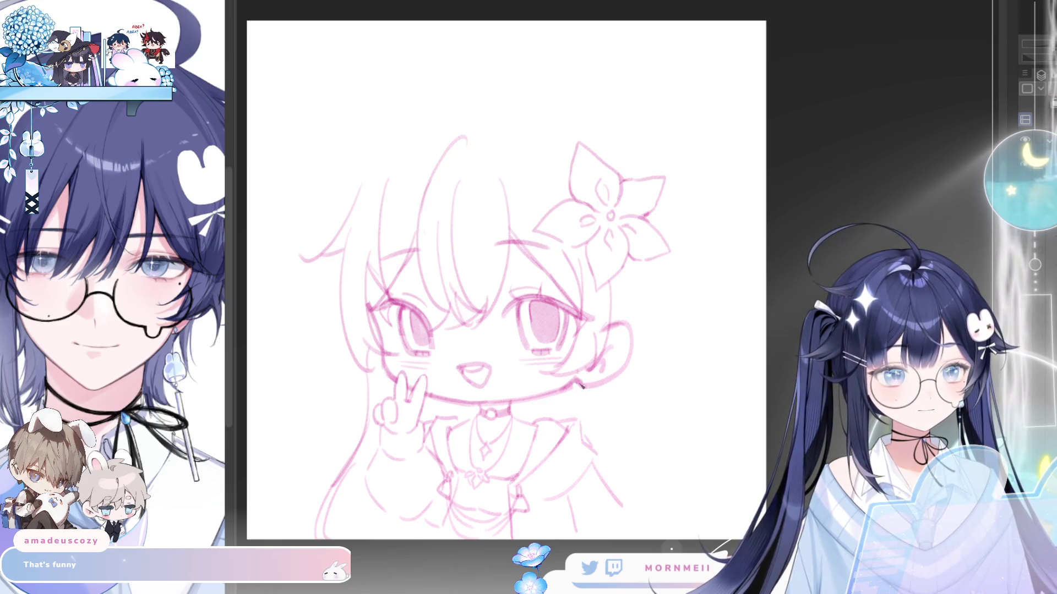
pyautogui.press('h')
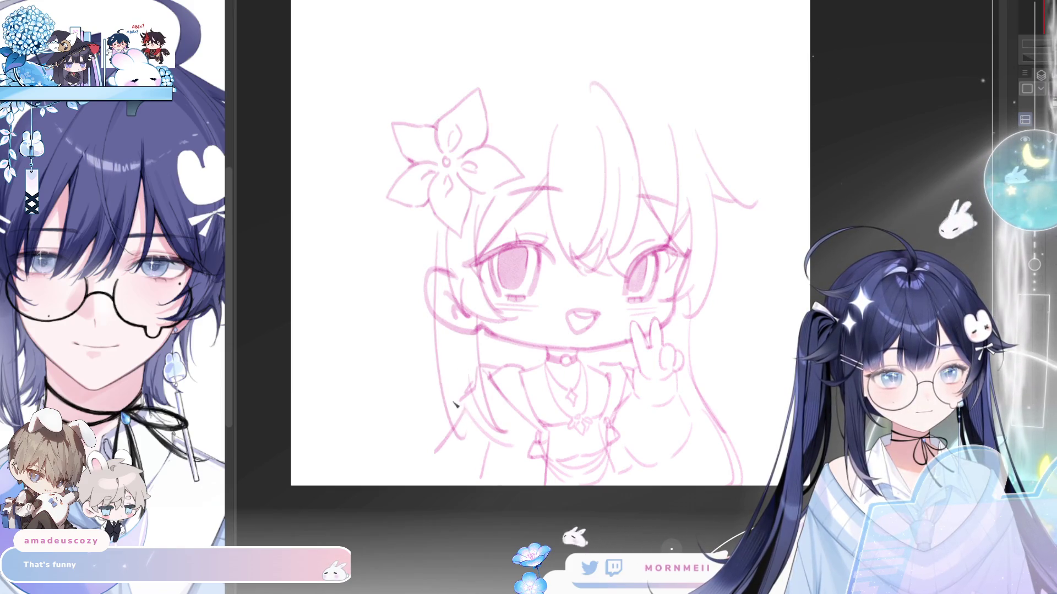
pyautogui.moveTo(440, 230); pyautogui.dragTo(438, 406)
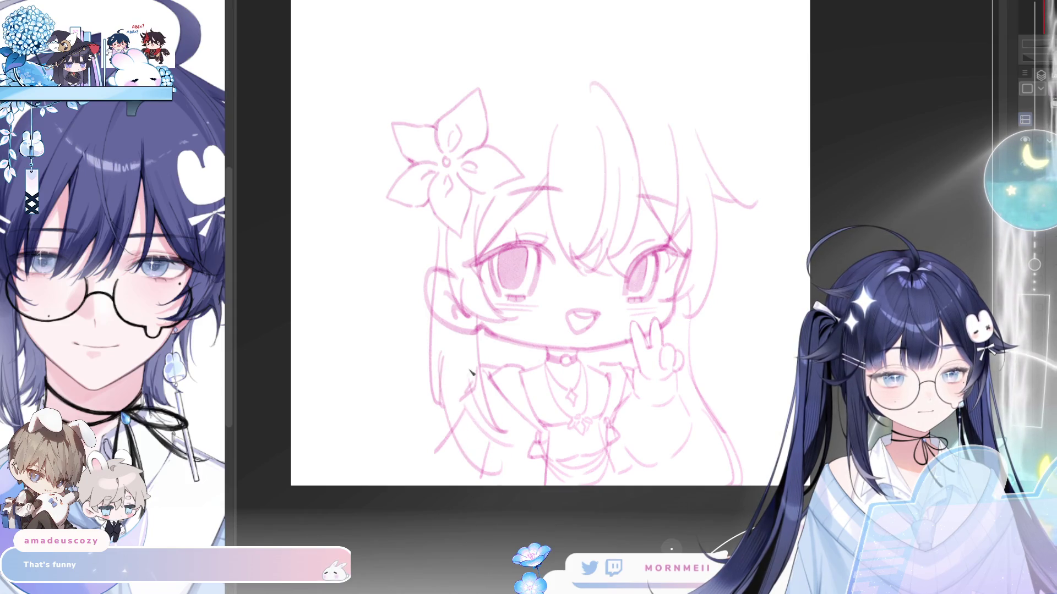
pyautogui.moveTo(469, 374); pyautogui.dragTo(498, 476)
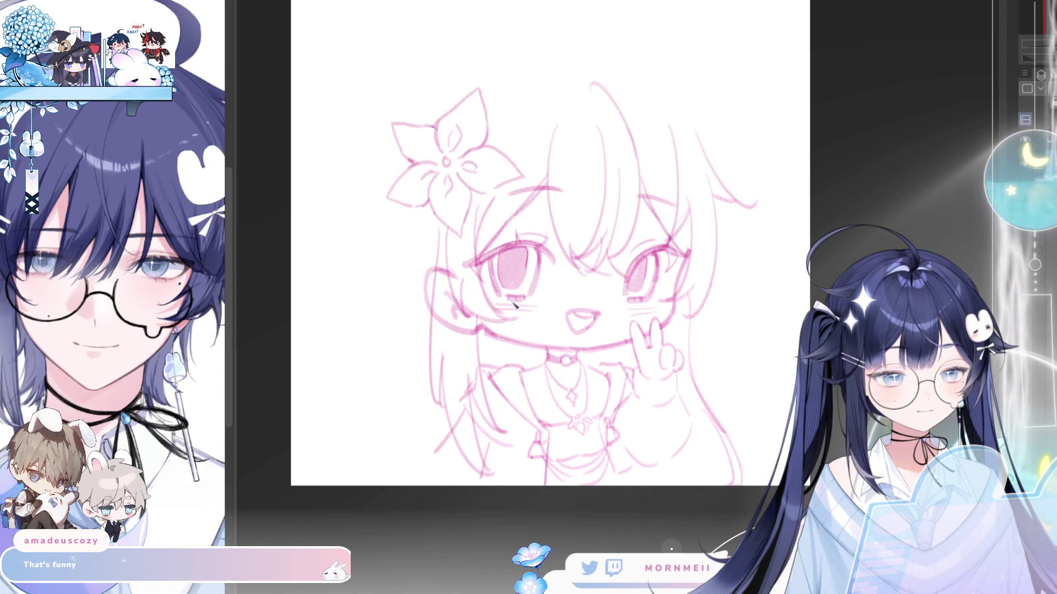
pyautogui.press('h')
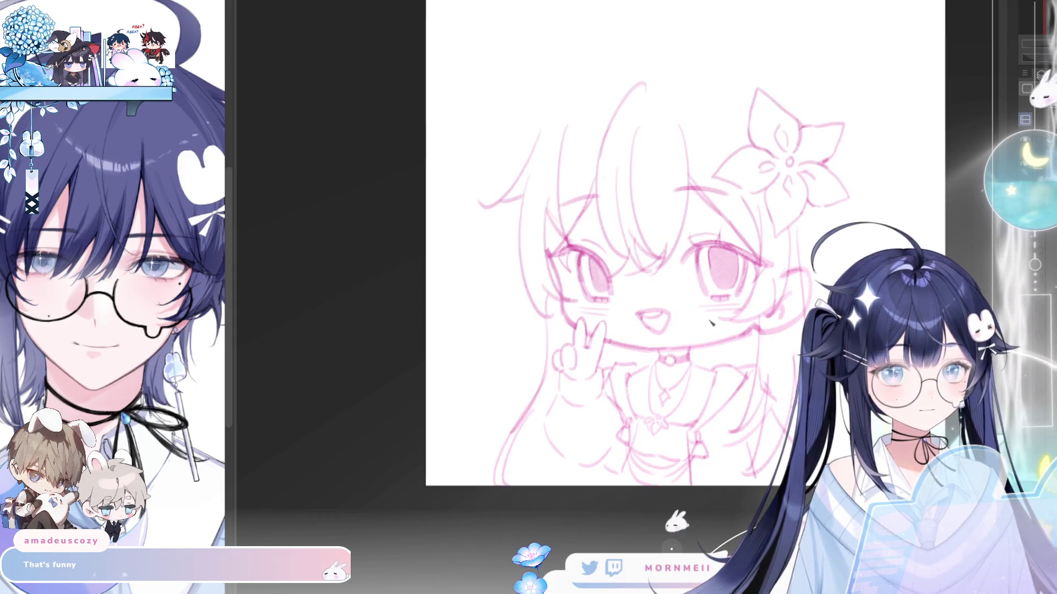
pyautogui.press('h')
# Redraw the hair edge strands down the side and add a short side hair stroke.
pyautogui.hotkey('ctrl', 'z')
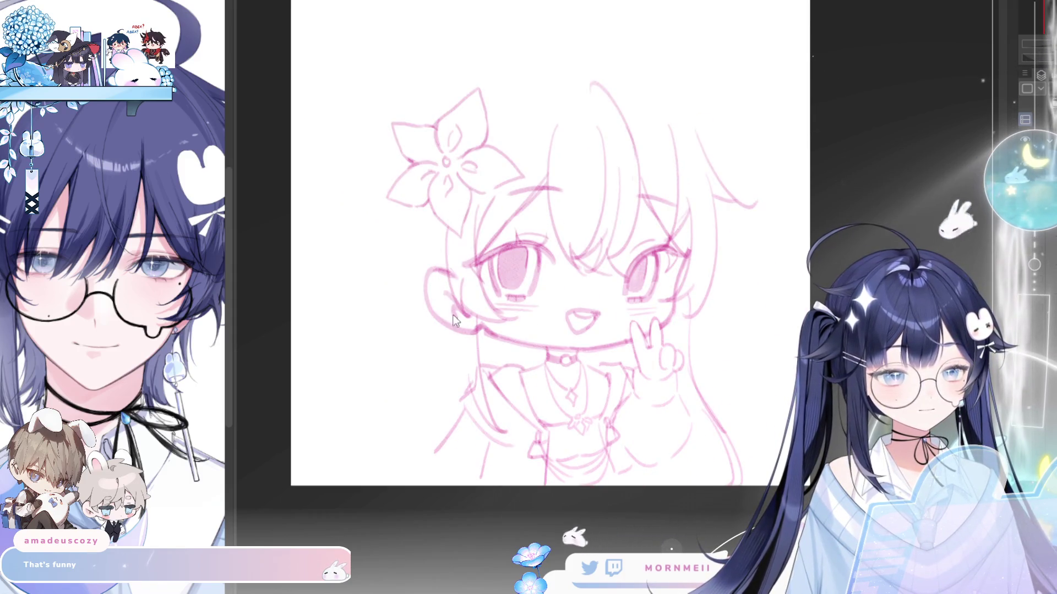
pyautogui.hotkey('ctrl', 'z')
pyautogui.moveTo(436, 234)
pyautogui.mouseDown()
pyautogui.moveTo(443, 406)
pyautogui.moveTo(463, 412)
pyautogui.mouseUp()
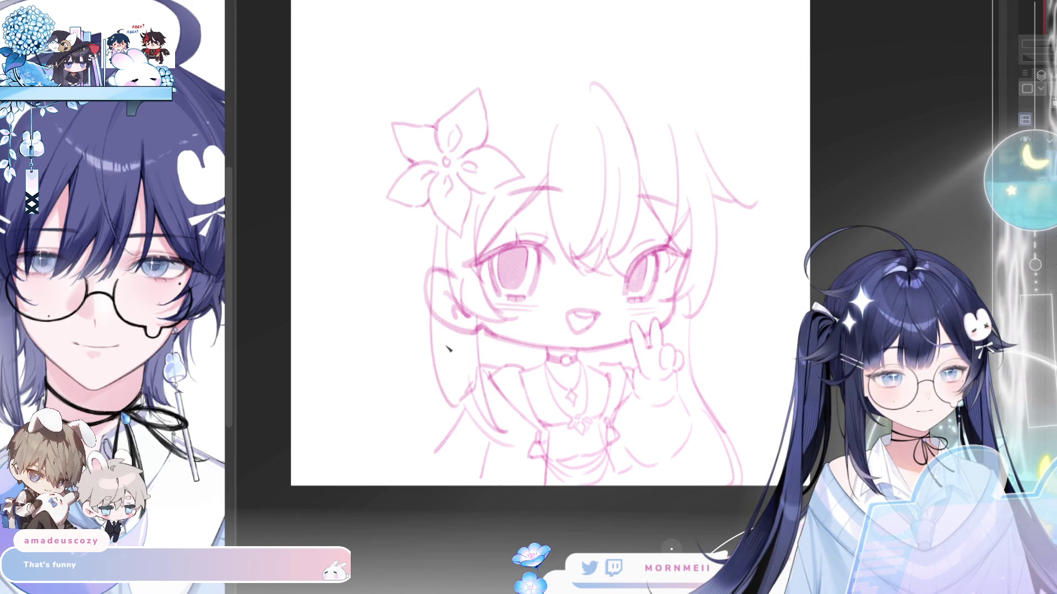
pyautogui.moveTo(446, 341); pyautogui.dragTo(457, 405)
pyautogui.moveTo(443, 355); pyautogui.dragTo(479, 412)
pyautogui.hotkey('ctrl', 'z')
pyautogui.moveTo(445, 373); pyautogui.dragTo(480, 414)
pyautogui.press('h')
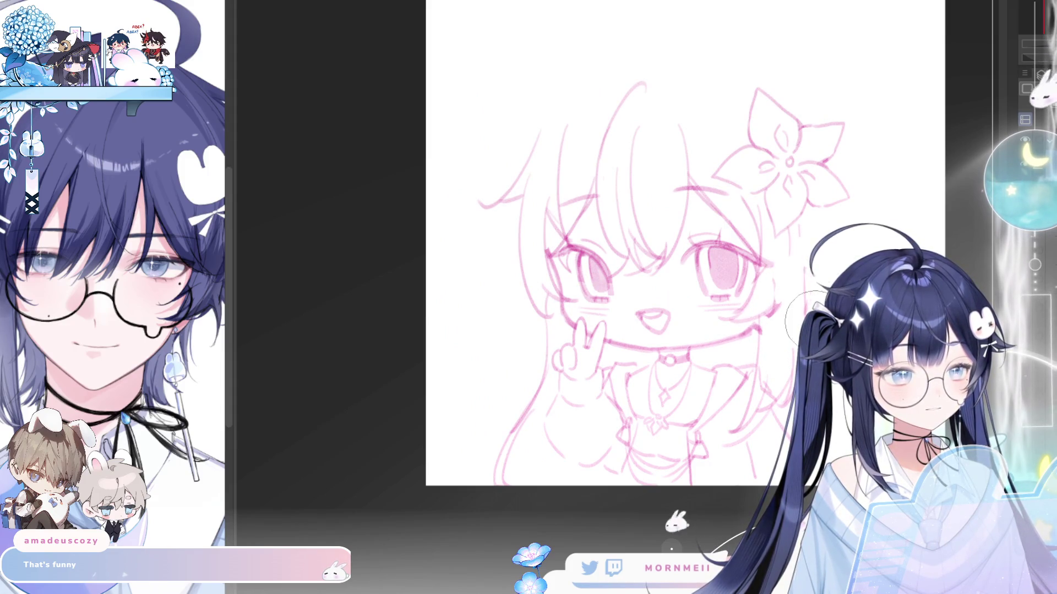
pyautogui.press('h')
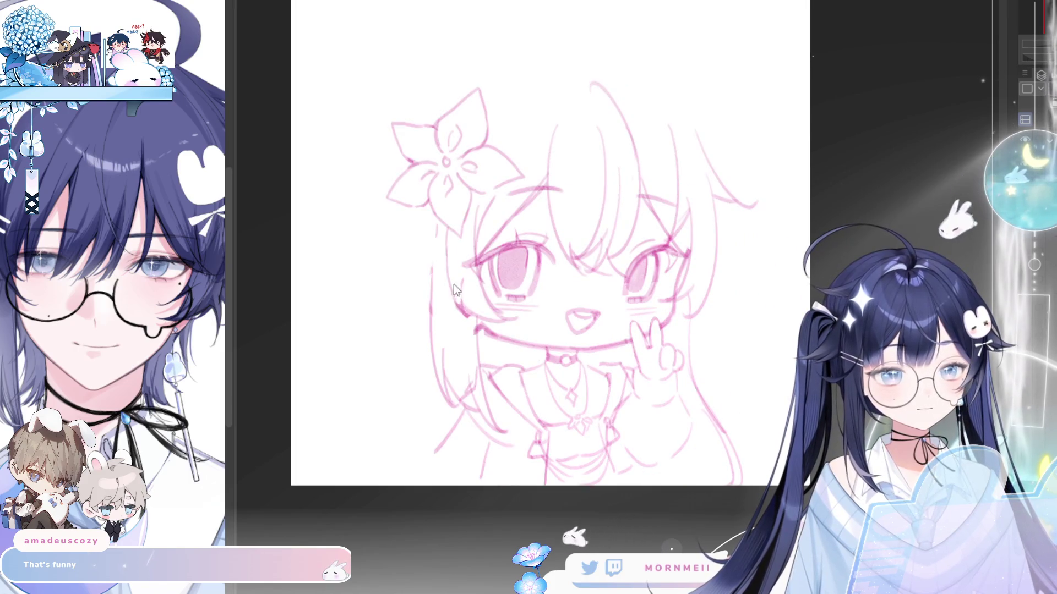
pyautogui.press('h')
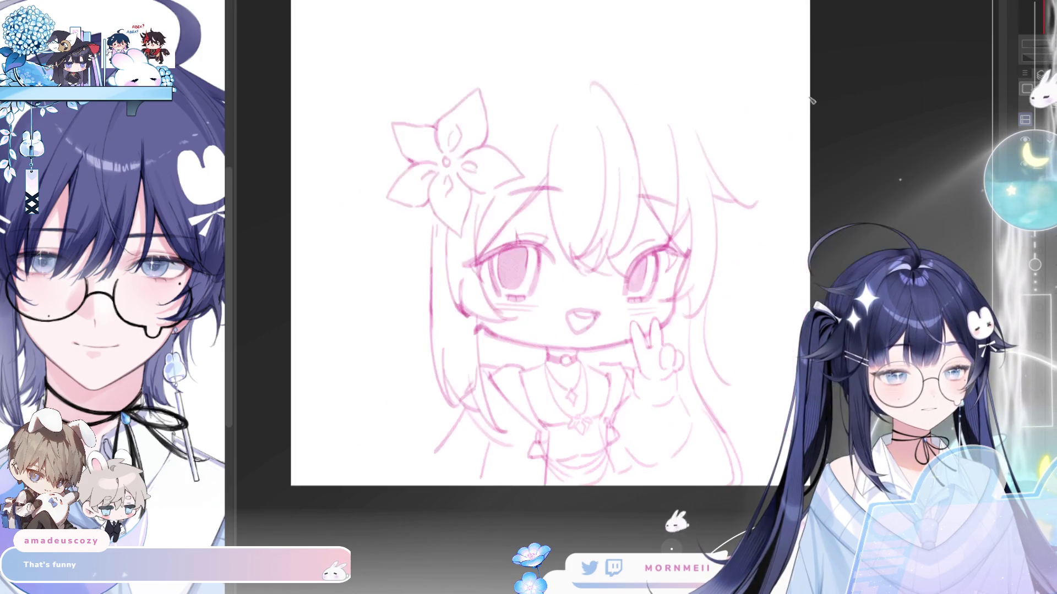
pyautogui.press('h')
pyautogui.press('h')
pyautogui.moveTo(527, 302); pyautogui.dragTo(486, 407)
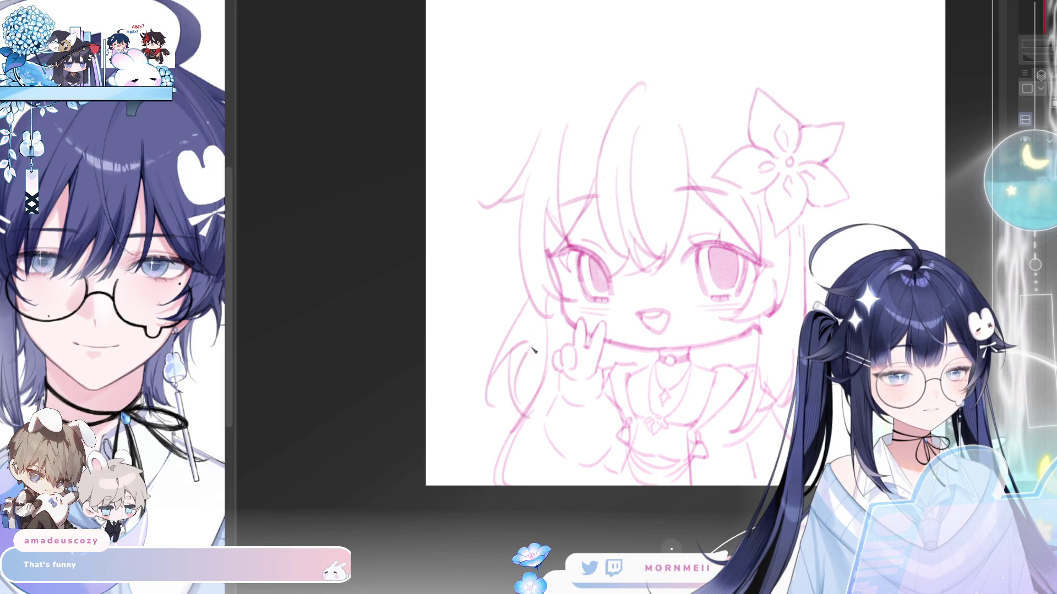
# Draw a hair stroke down the right side and check it with horizontal flips.
pyautogui.moveTo(547, 330); pyautogui.dragTo(515, 408)
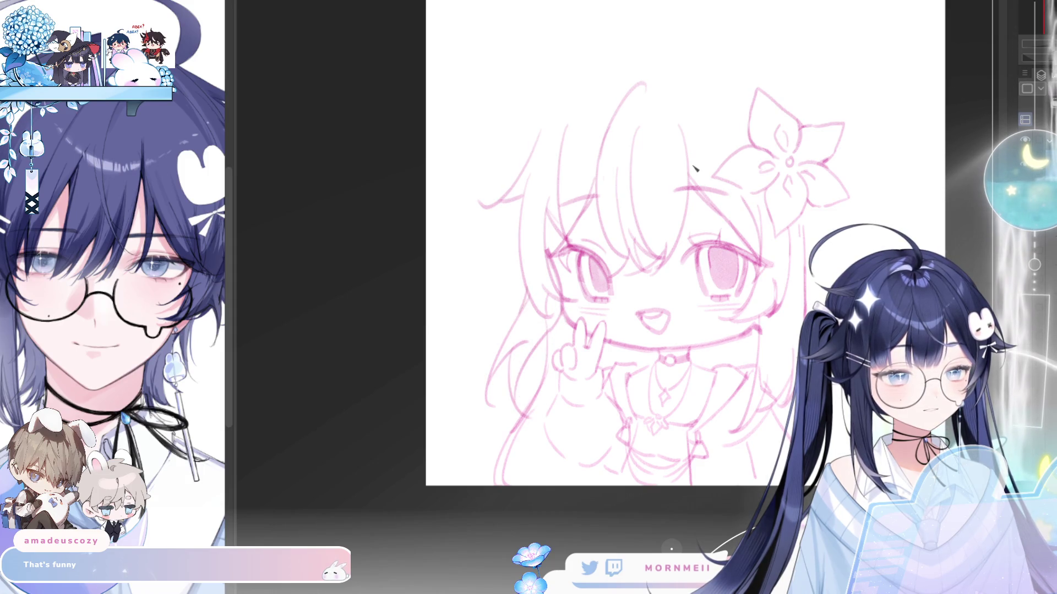
pyautogui.press('h')
pyautogui.press('h')
pyautogui.press('h')
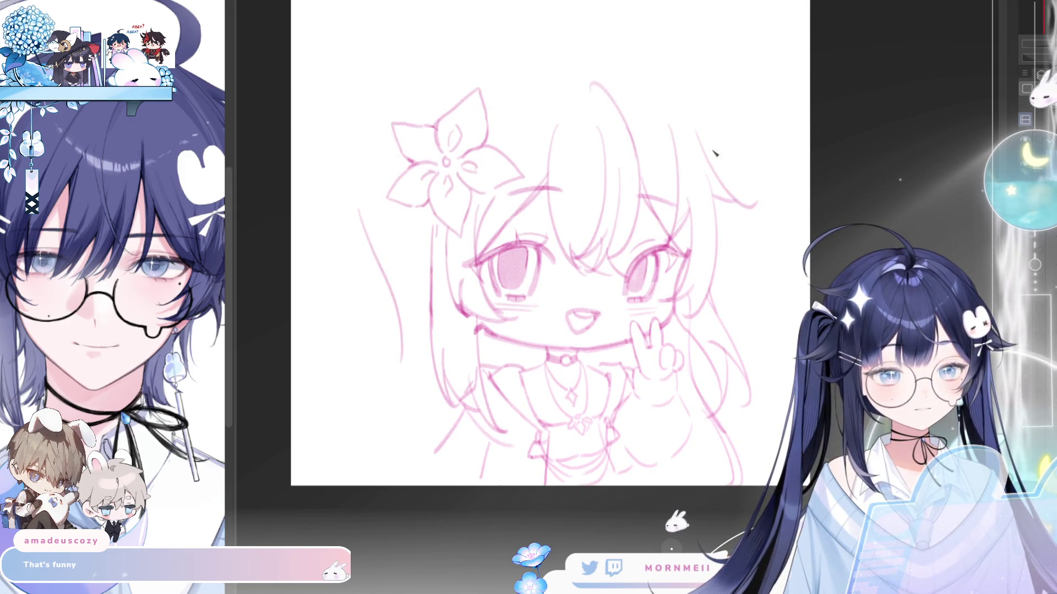
pyautogui.press('h')
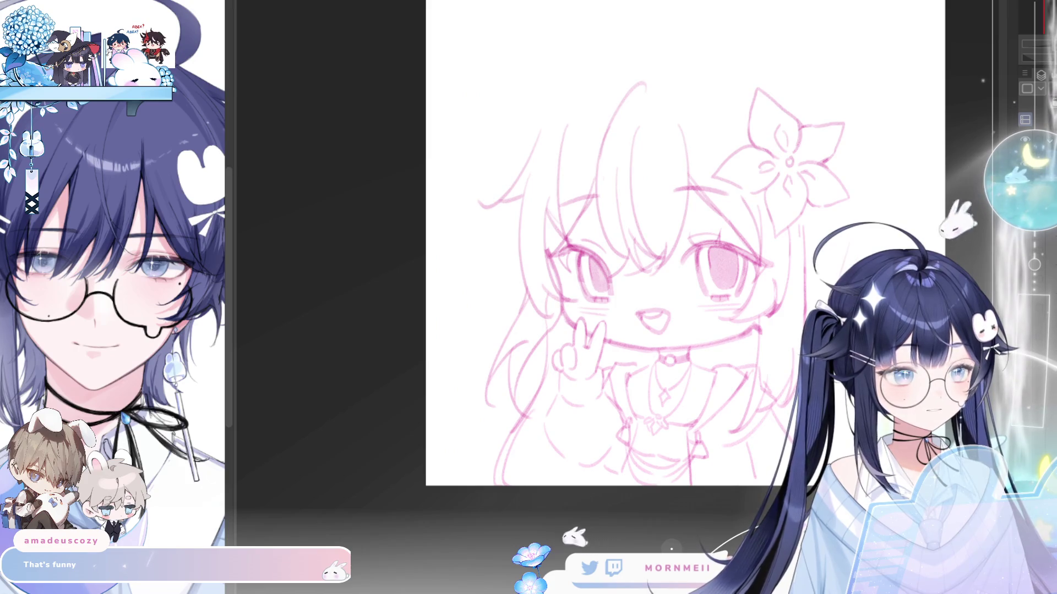
pyautogui.press('h')
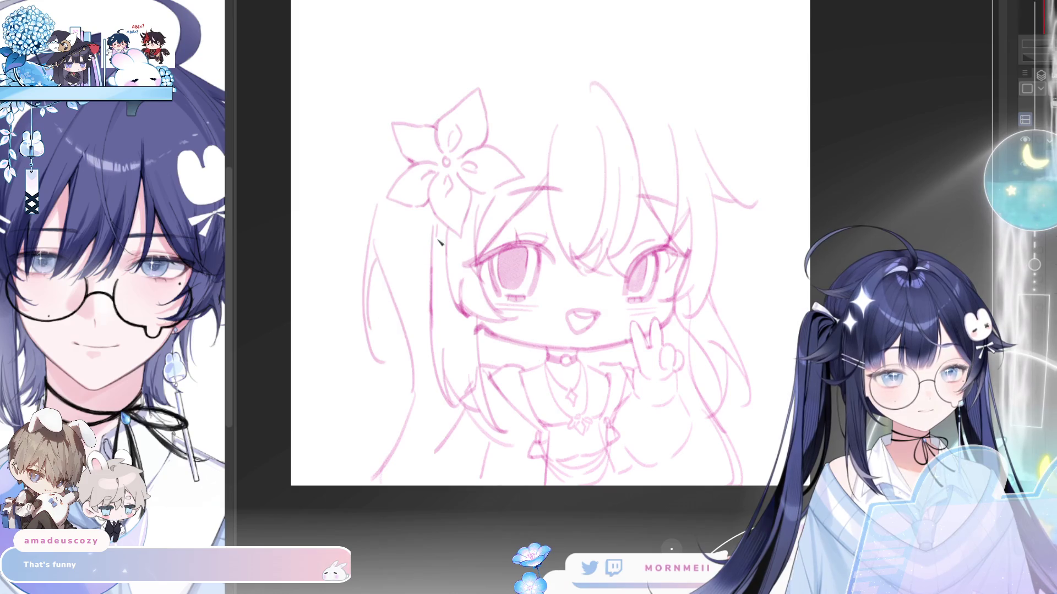
pyautogui.press('h')
pyautogui.moveTo(627, 172); pyautogui.dragTo(570, 198)
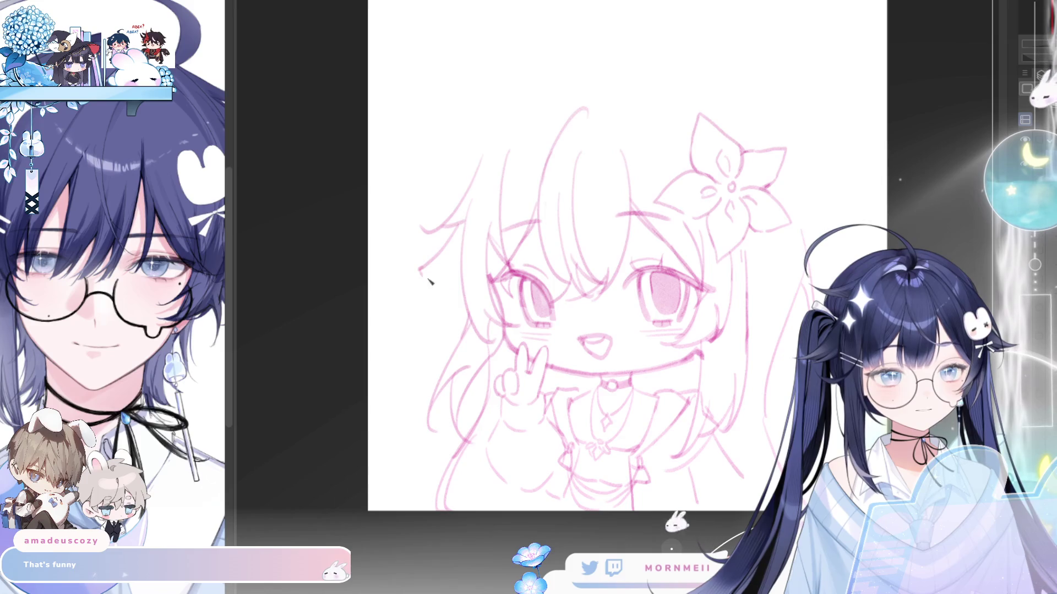
# Add a hair stroke beside the face and a short strand, redoing it once.
pyautogui.moveTo(427, 285); pyautogui.dragTo(460, 296)
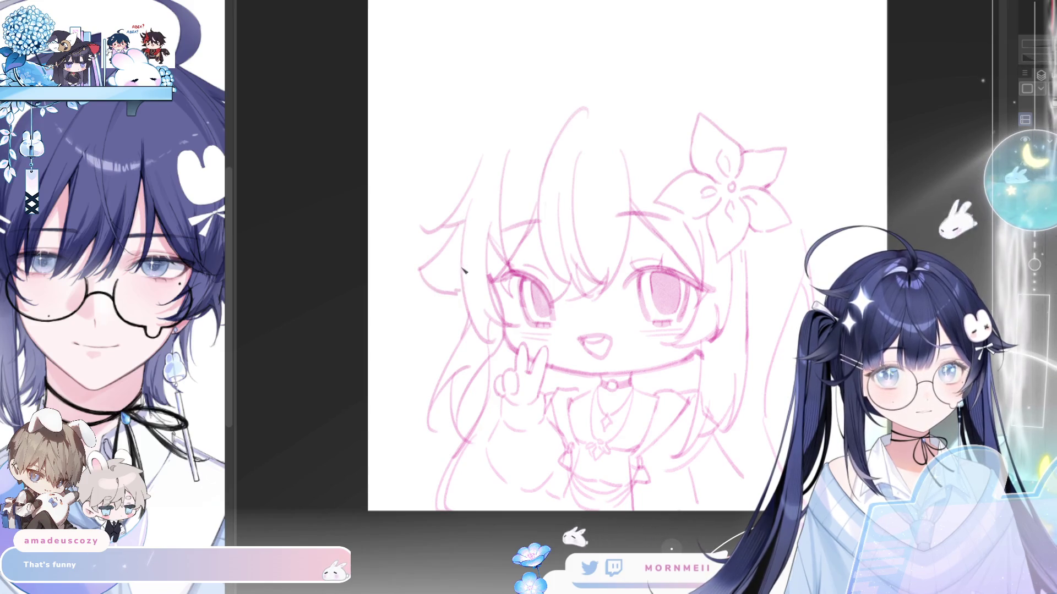
pyautogui.press('h')
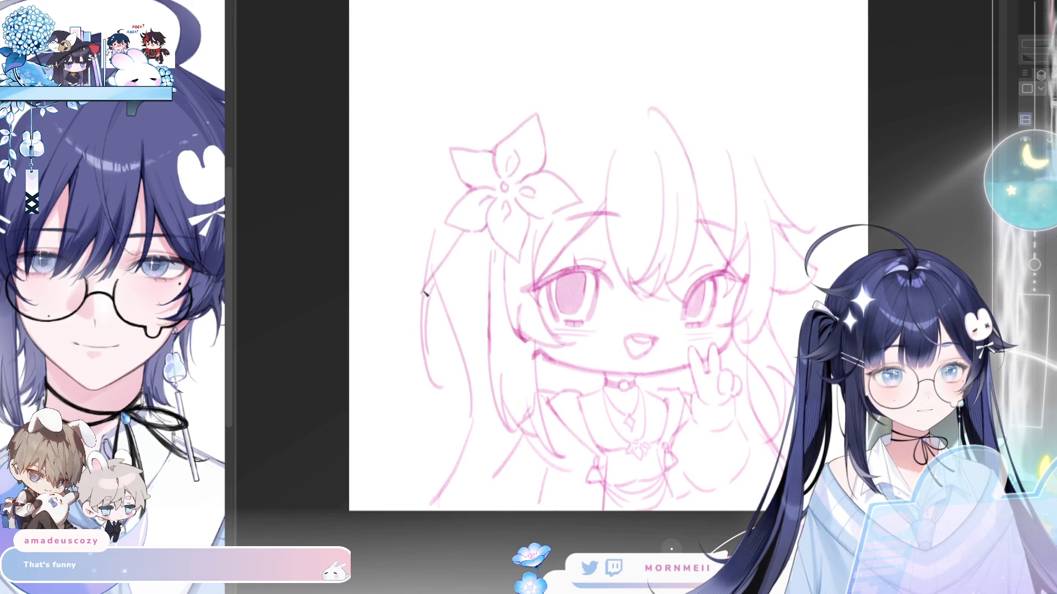
pyautogui.hotkey('ctrl', 'z')
pyautogui.moveTo(462, 235); pyautogui.dragTo(404, 314)
pyautogui.hotkey('ctrl', 'z')
pyautogui.moveTo(428, 278)
pyautogui.mouseDown()
pyautogui.moveTo(404, 313)
pyautogui.moveTo(462, 325)
pyautogui.mouseUp()
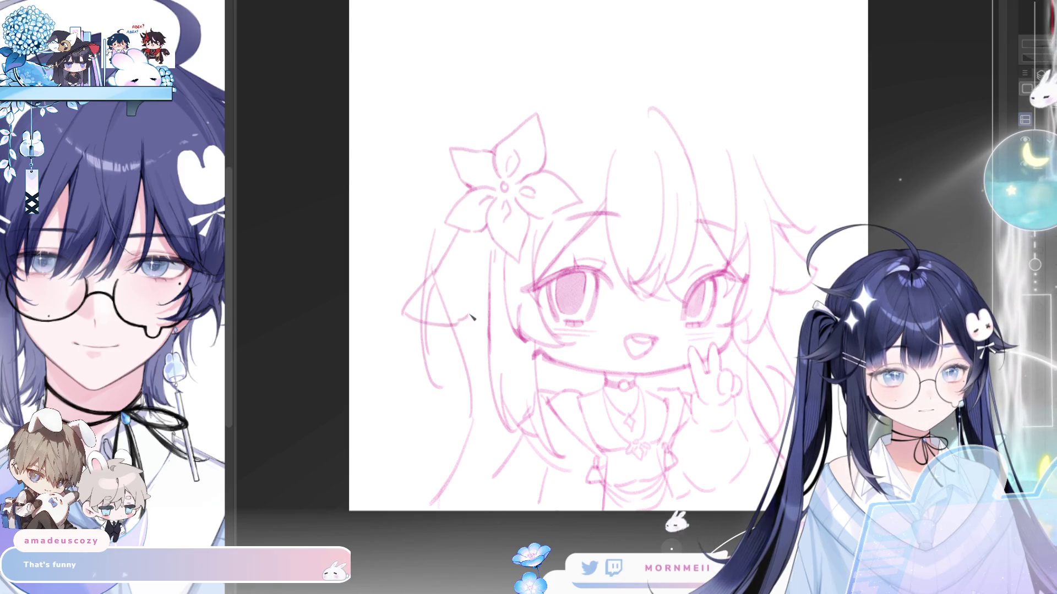
# Redraw the drooping ear strand more cleanly and compare it in the mirrored view.
pyautogui.press('h')
pyautogui.press('h')
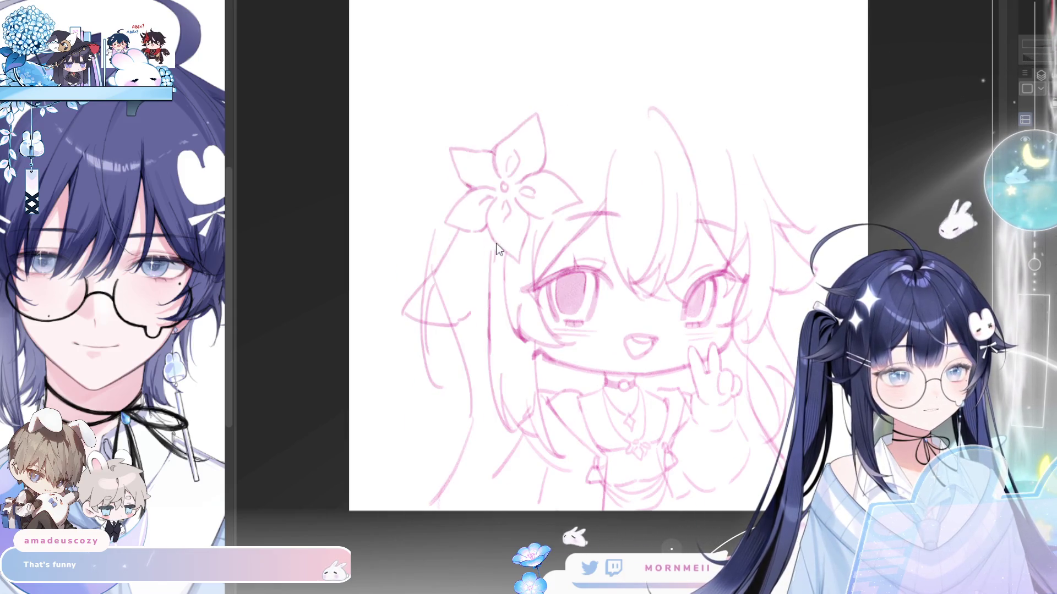
pyautogui.hotkey('ctrl', 'z')
pyautogui.hotkey('ctrl', 'z')
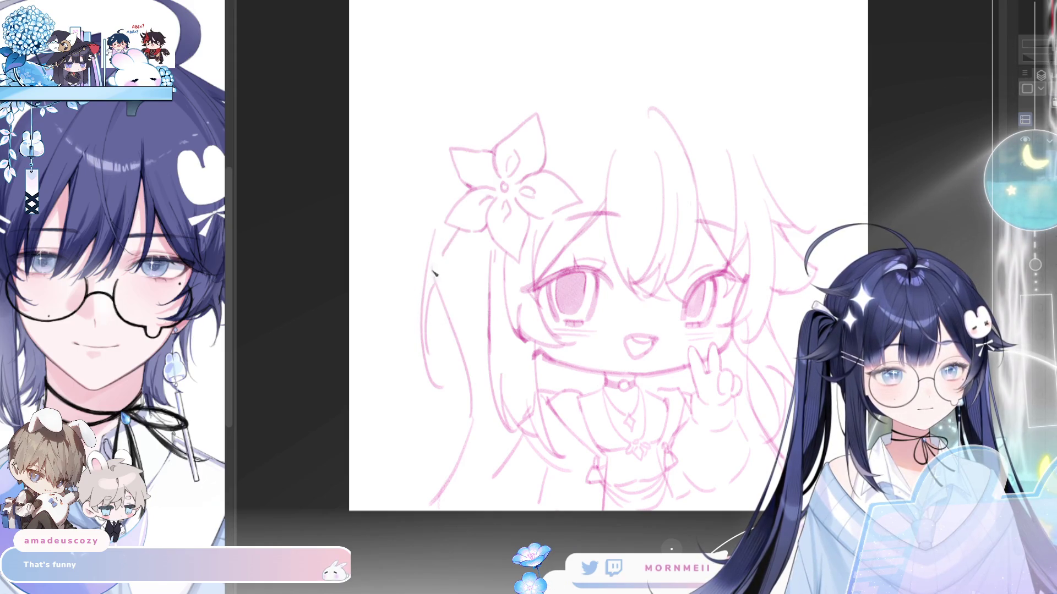
pyautogui.hotkey('ctrl', 'z')
pyautogui.moveTo(447, 256); pyautogui.dragTo(408, 303)
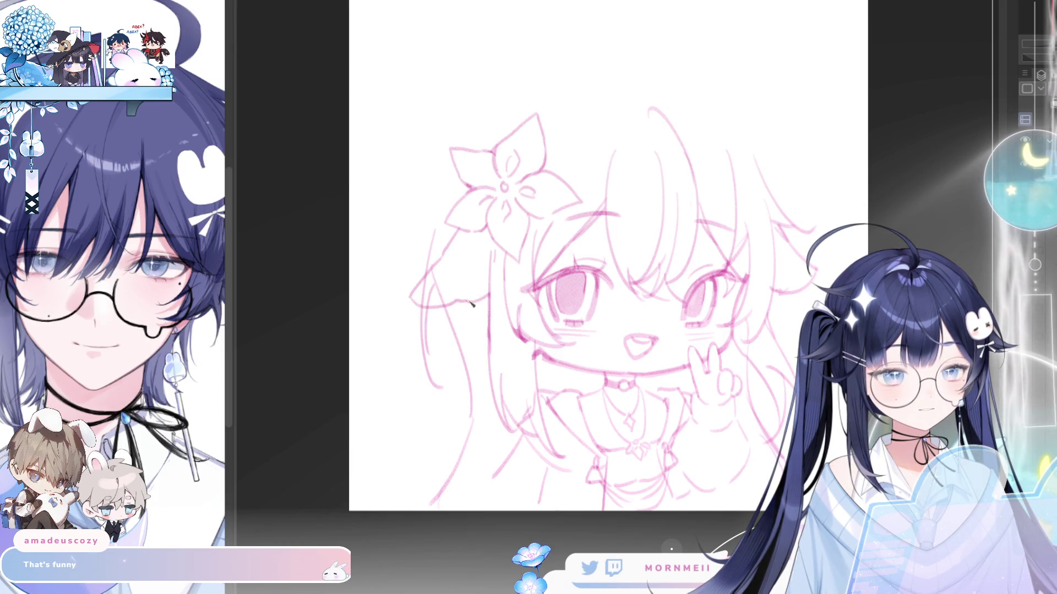
pyautogui.press('h')
pyautogui.press('h')
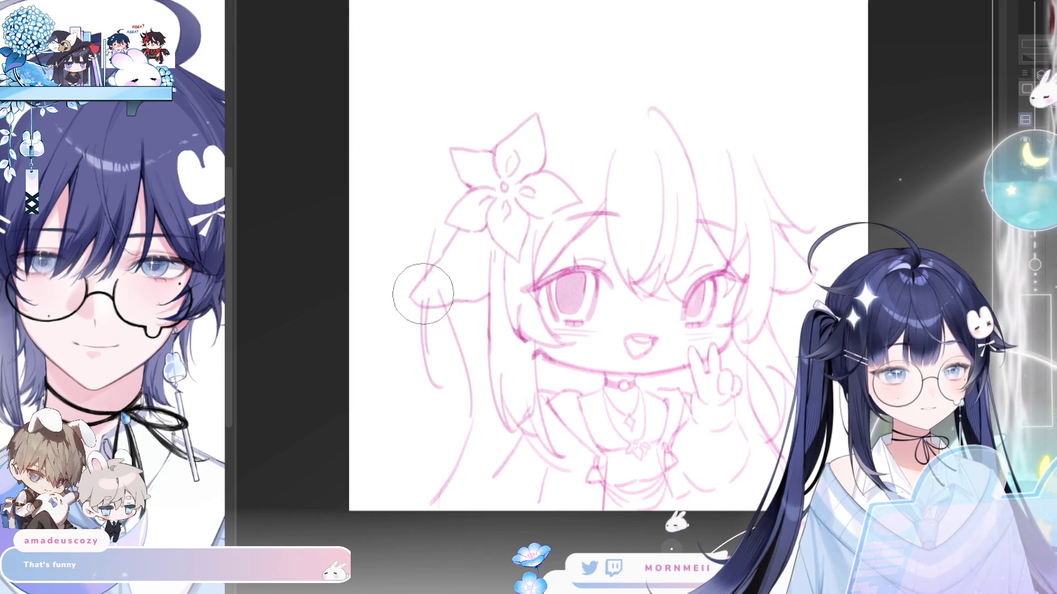
pyautogui.press('h')
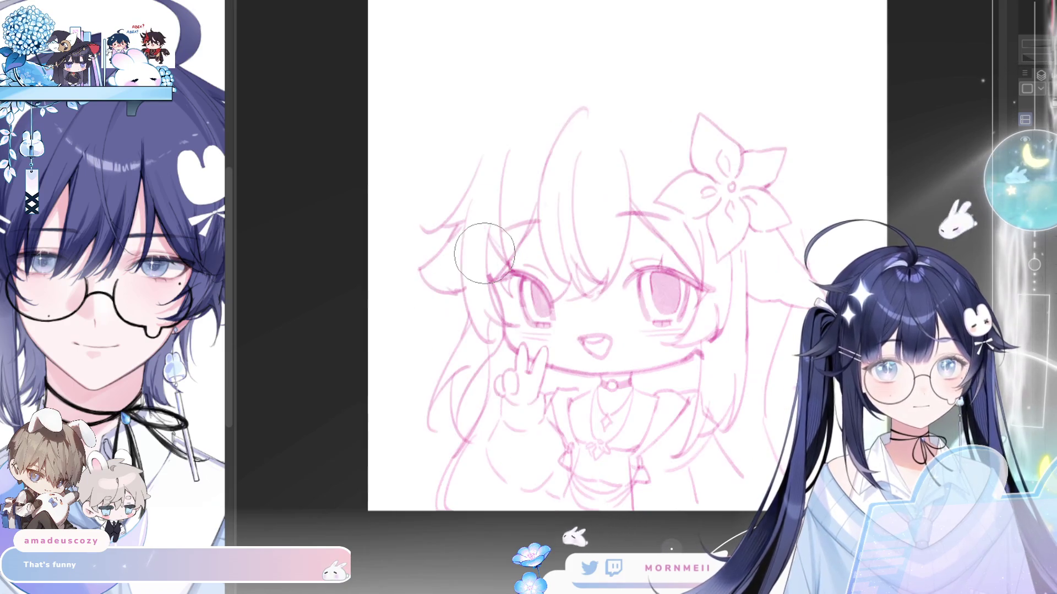
pyautogui.press('h')
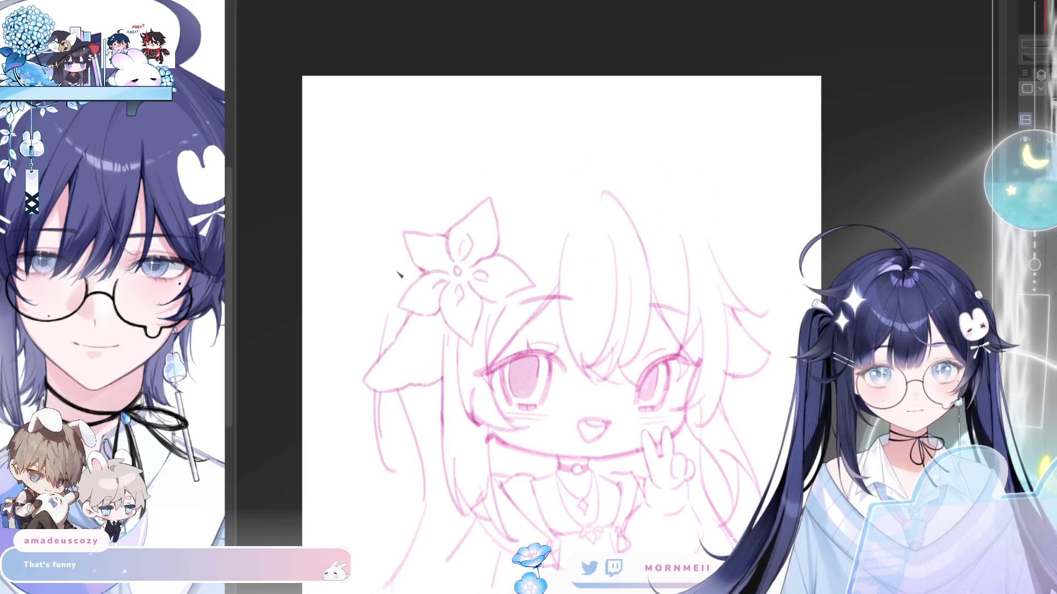
pyautogui.press('h')
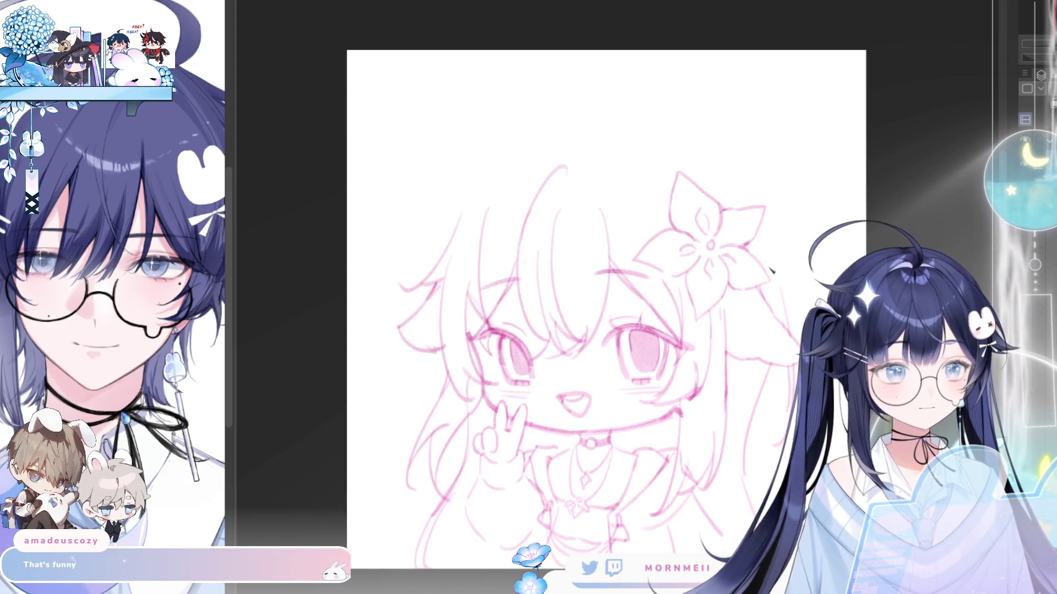
pyautogui.press('h')
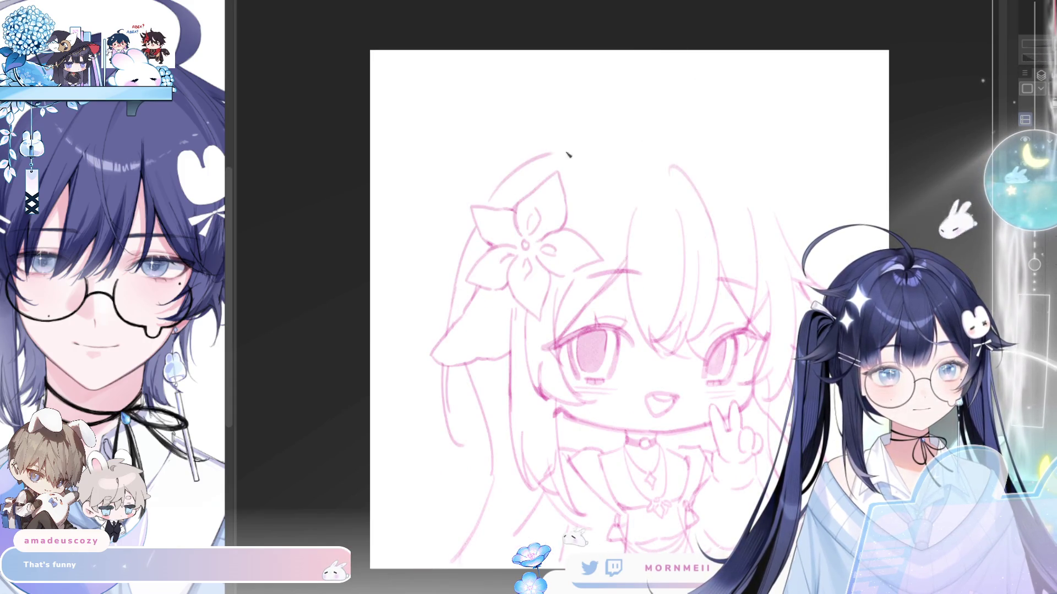
# Redraw the outer hair arc across the top of the head, checking it in a mirrored view.
pyautogui.moveTo(493, 209)
pyautogui.mouseDown()
pyautogui.moveTo(613, 117)
pyautogui.moveTo(660, 123)
pyautogui.mouseUp()
pyautogui.press('h')
pyautogui.hotkey('ctrl', 'z')
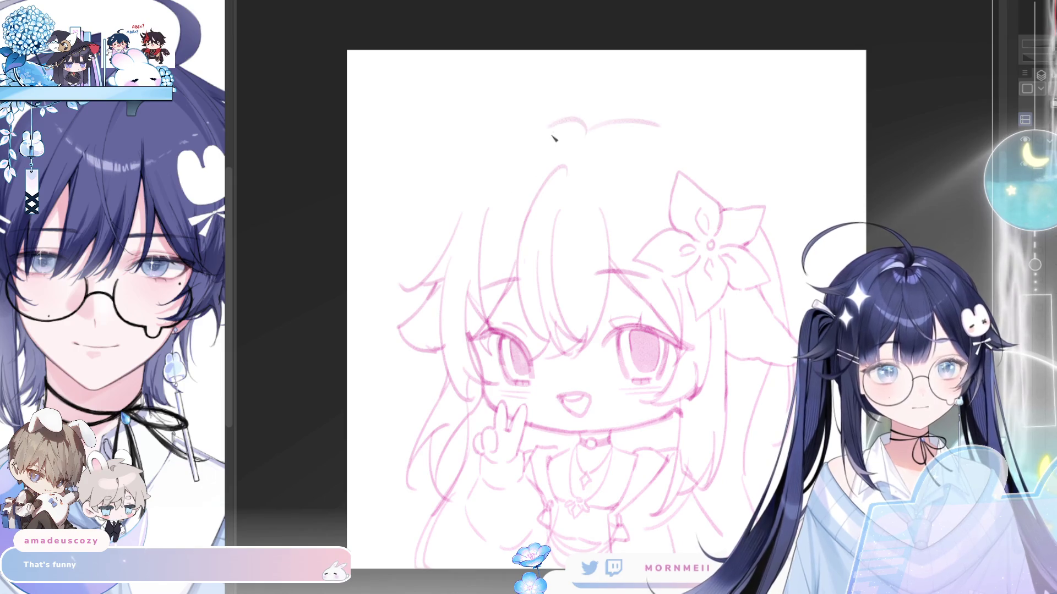
pyautogui.moveTo(454, 235); pyautogui.dragTo(573, 110)
pyautogui.hotkey('ctrl', 'z')
pyautogui.moveTo(459, 226); pyautogui.dragTo(586, 122)
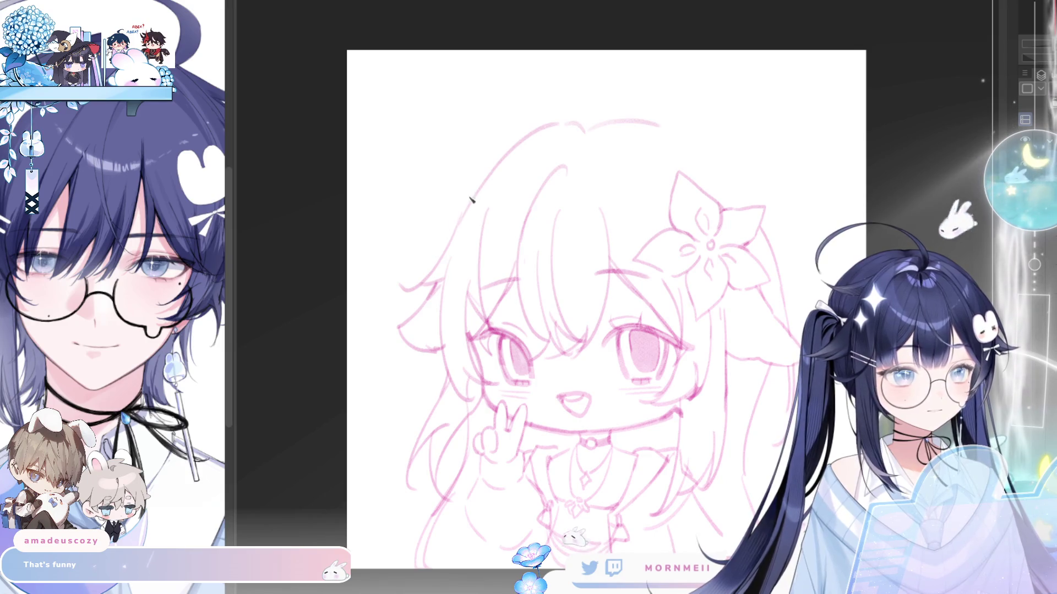
pyautogui.press('h')
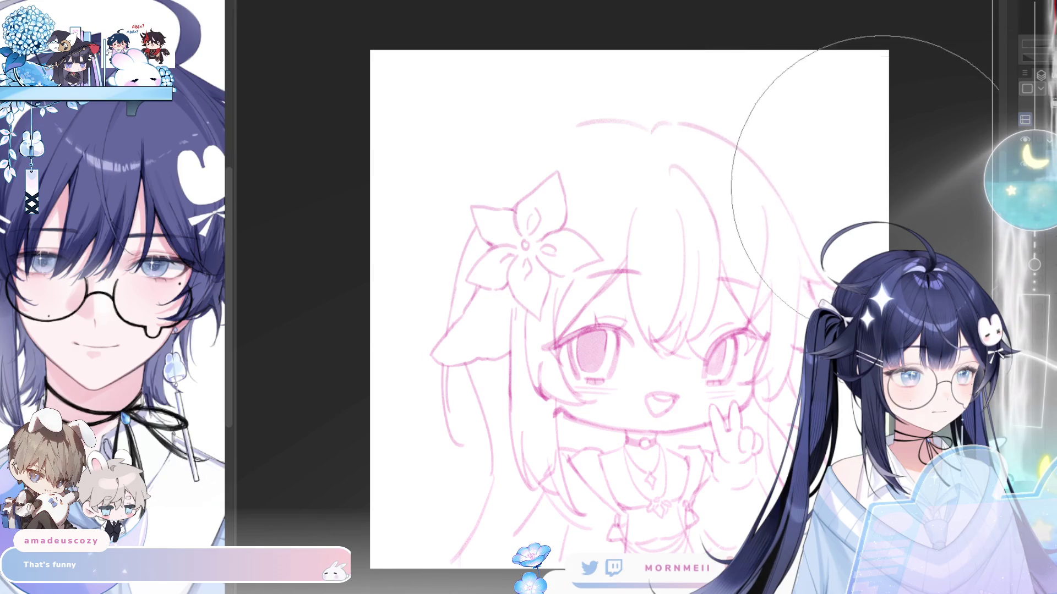
pyautogui.press('h')
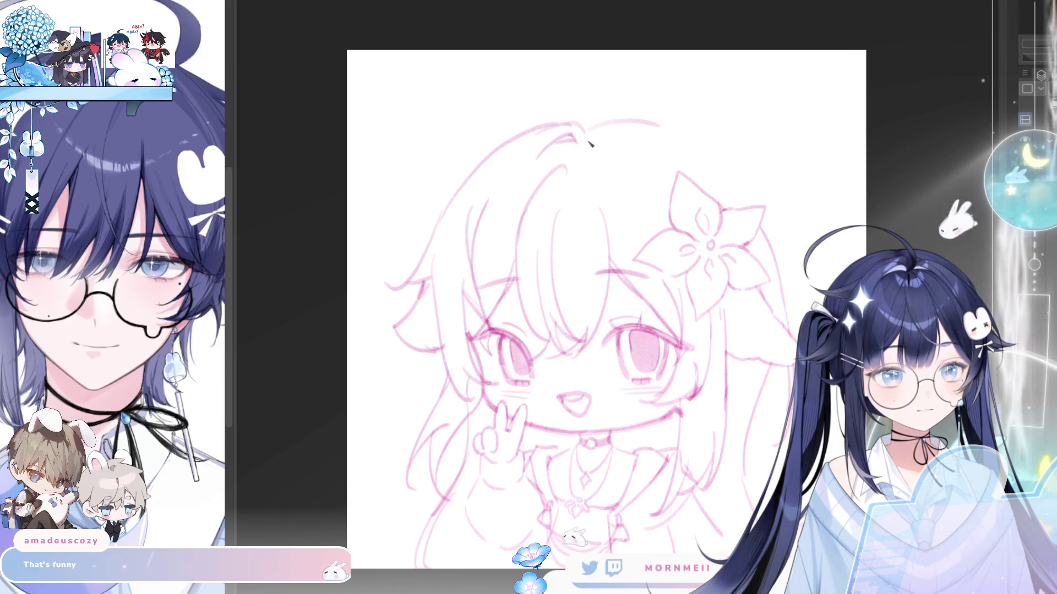
# Add a small pointed ahoge tuft atop the head and refine the upper-left head outline.
pyautogui.moveTo(593, 146); pyautogui.dragTo(626, 149)
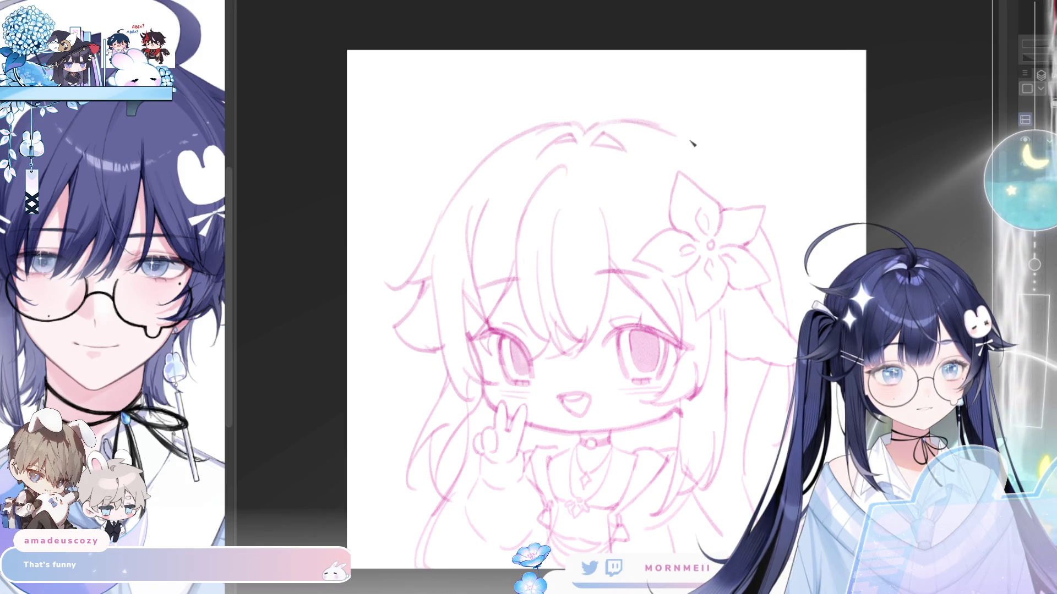
pyautogui.press('h')
pyautogui.moveTo(572, 126)
pyautogui.mouseDown()
pyautogui.moveTo(503, 184)
pyautogui.moveTo(533, 155)
pyautogui.mouseUp()
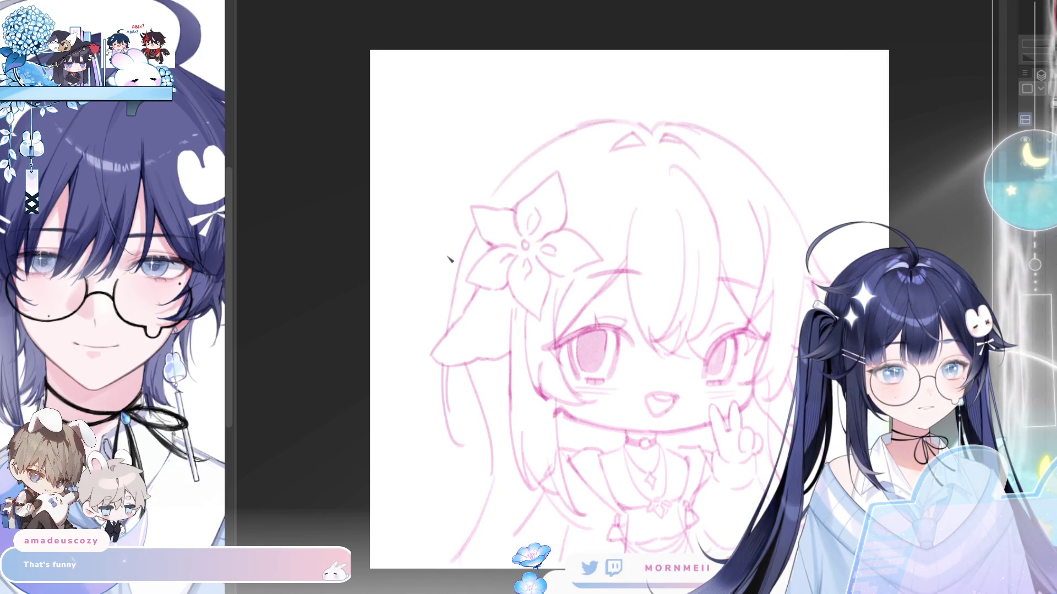
pyautogui.press('h')
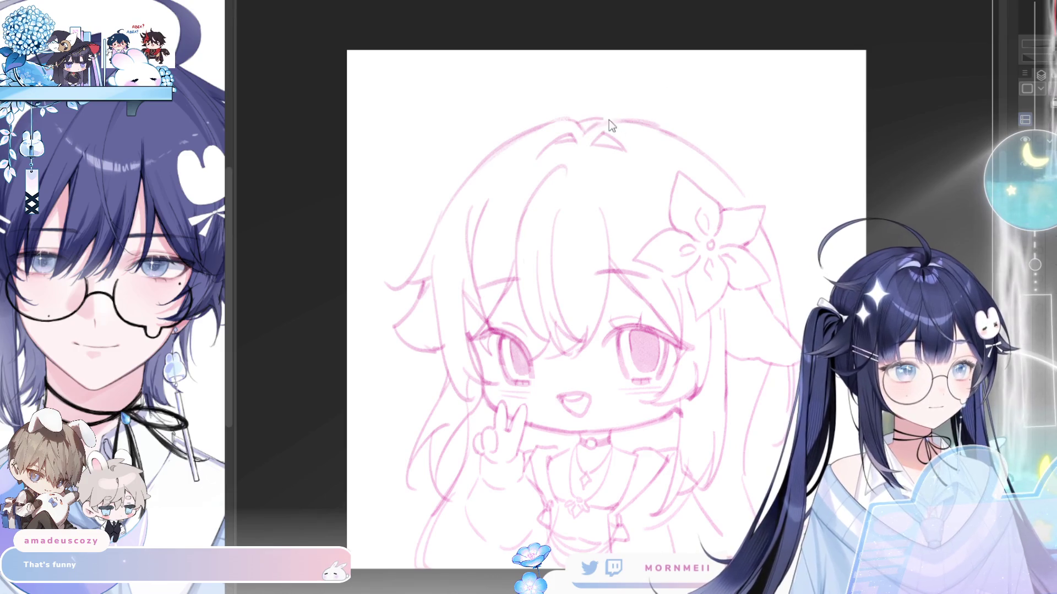
pyautogui.press('h')
pyautogui.press('h')
pyautogui.press('h')
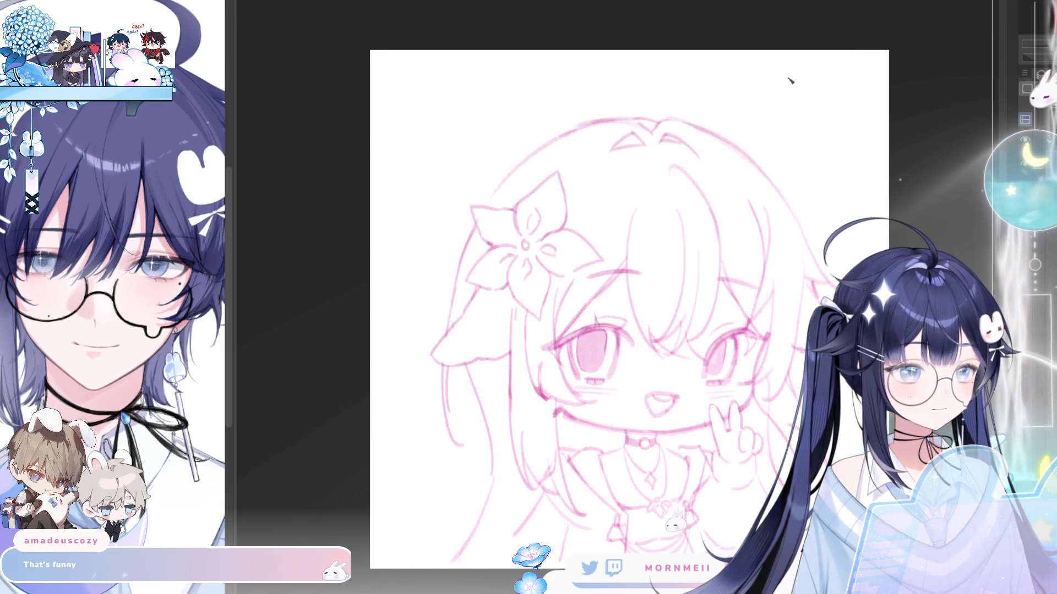
pyautogui.press('h')
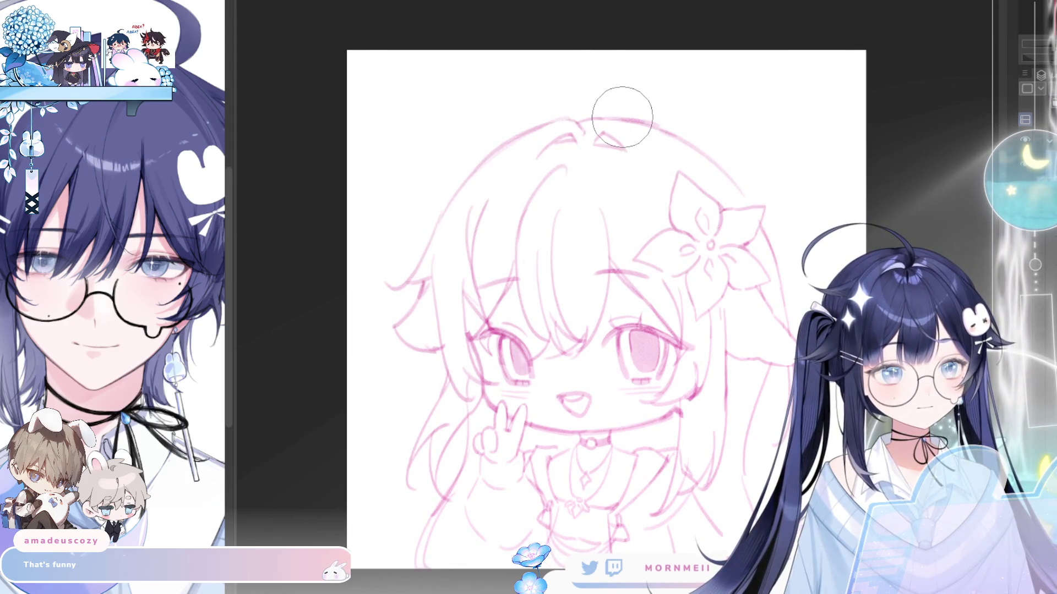
pyautogui.press('h')
pyautogui.press('h')
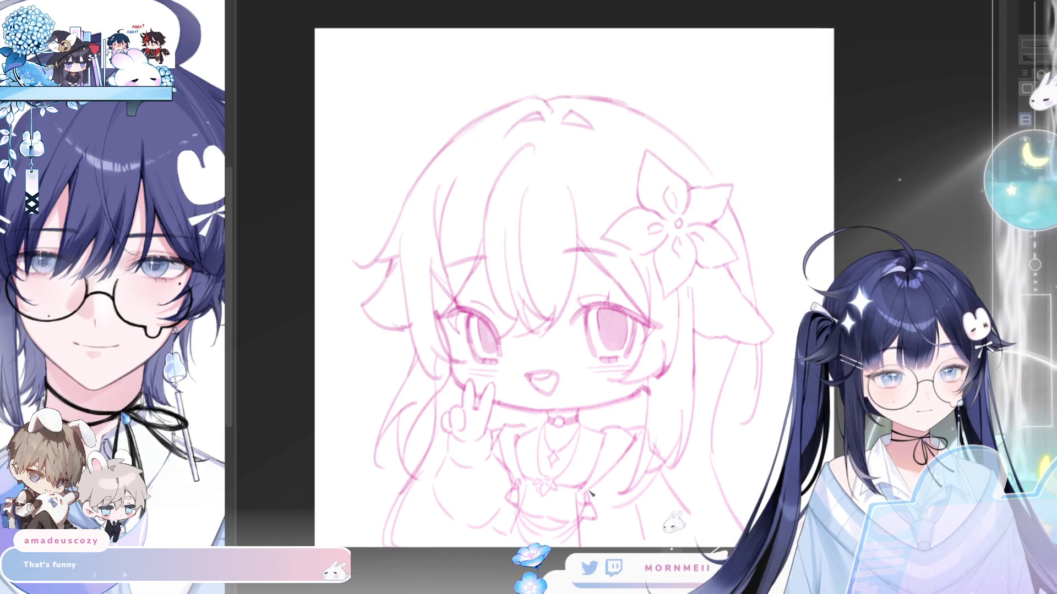
pyautogui.press('h')
pyautogui.press('h')
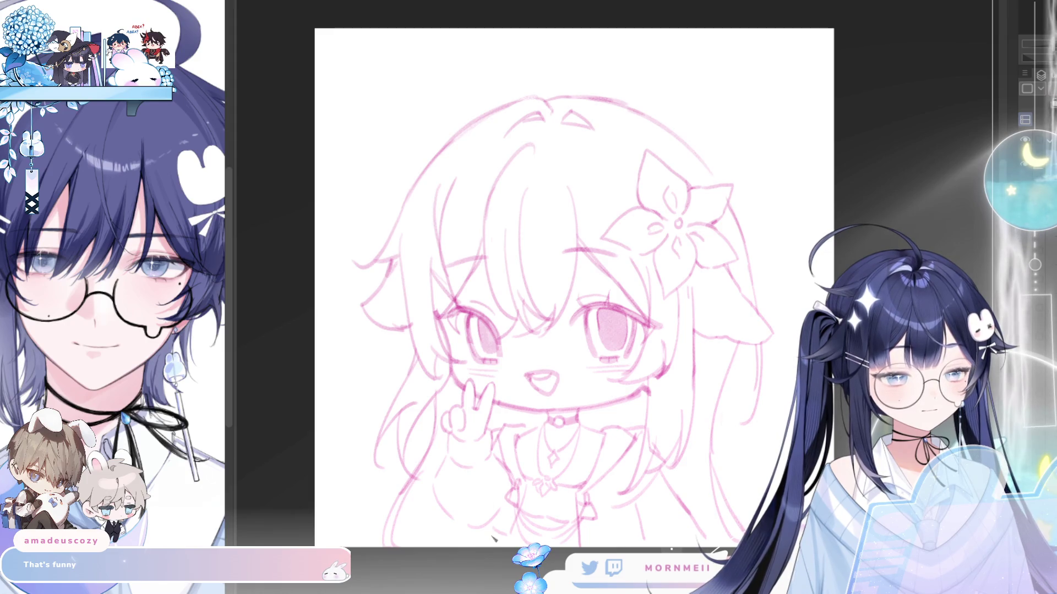
pyautogui.press('h')
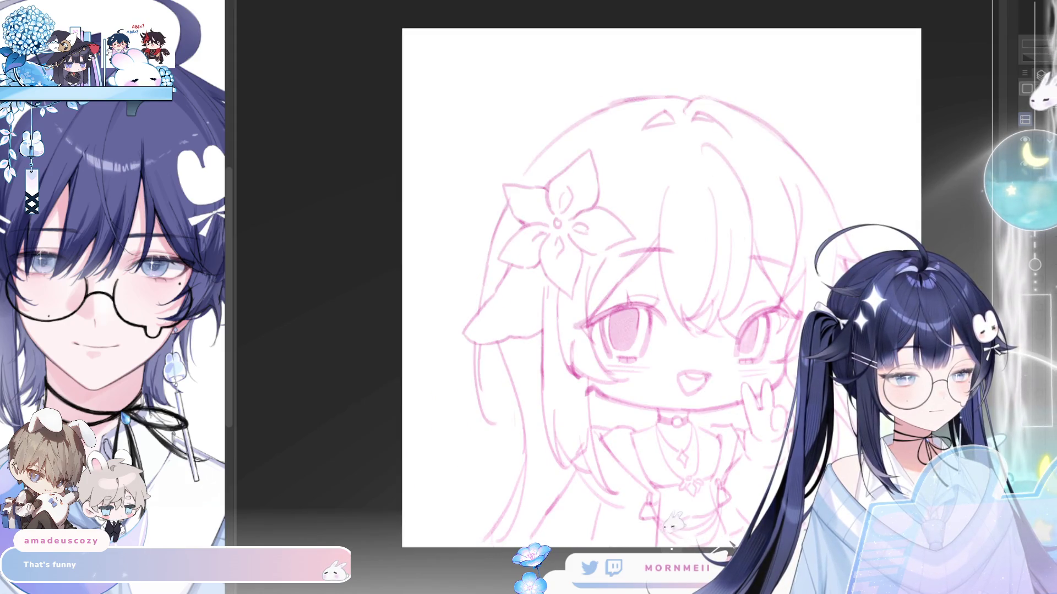
pyautogui.press('h')
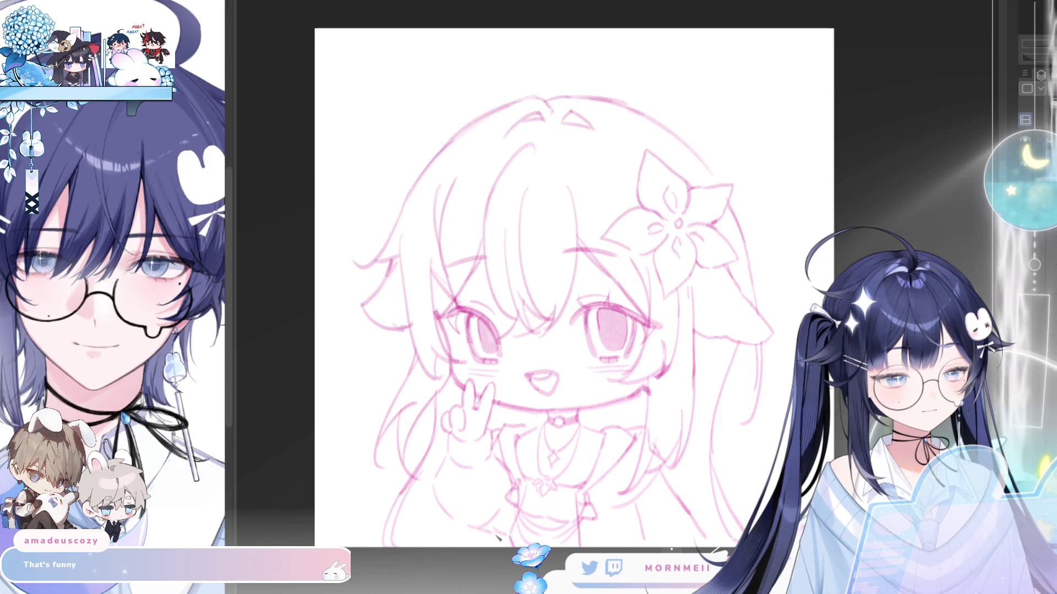
# Sketch small flower petals on the left side of the hair.
pyautogui.moveTo(600, 413); pyautogui.dragTo(573, 407)
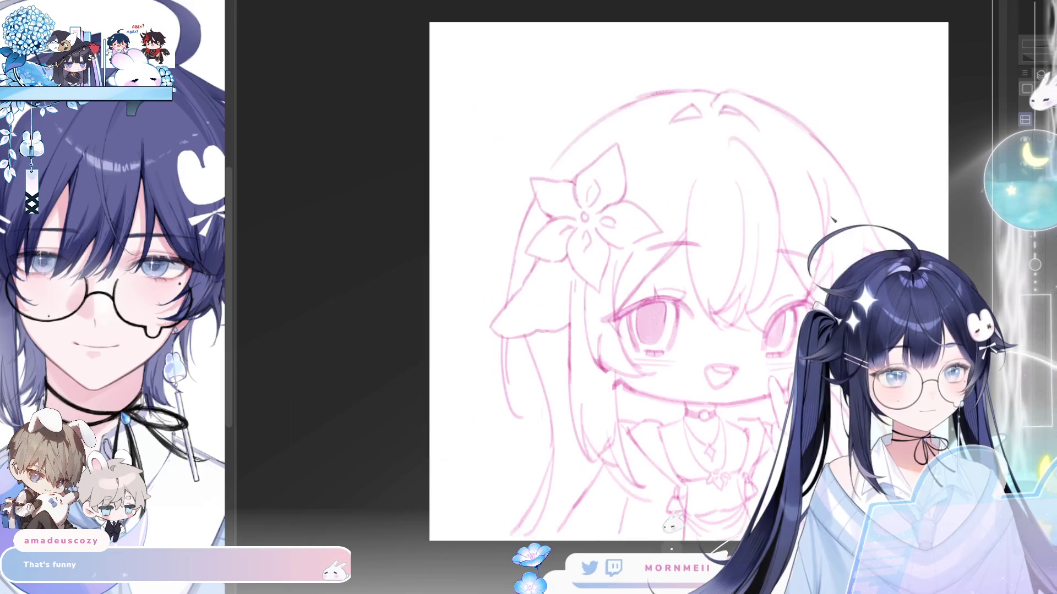
pyautogui.moveTo(724, 176); pyautogui.dragTo(727, 210)
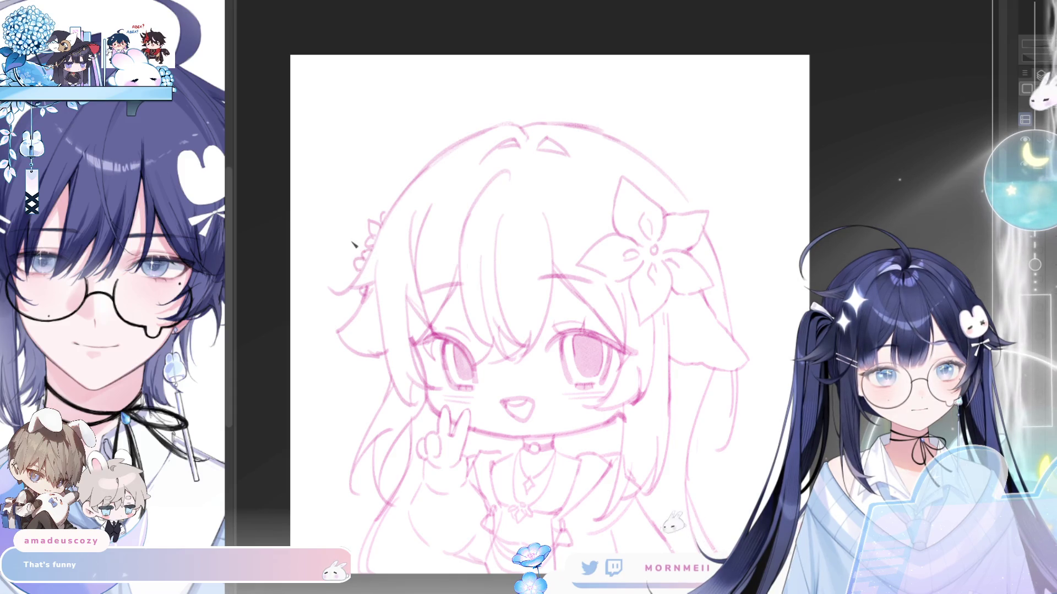
pyautogui.moveTo(359, 248)
pyautogui.mouseDown()
pyautogui.moveTo(352, 242)
pyautogui.moveTo(373, 230)
pyautogui.mouseUp()
pyautogui.press('h')
pyautogui.press('h')
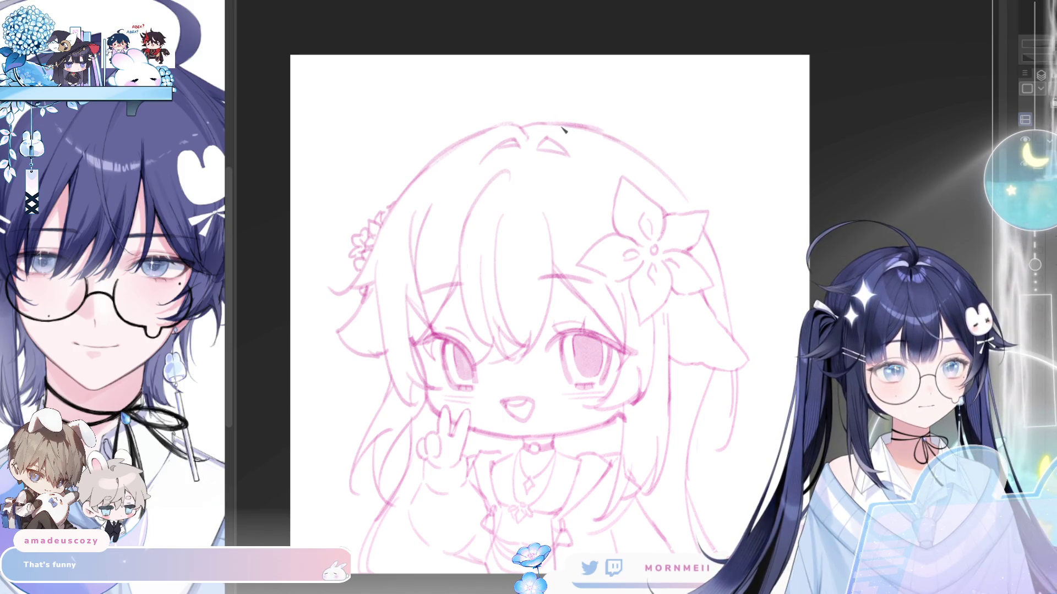
# Draw a two-loop bow on top of the head, checking its shape mirrored.
pyautogui.moveTo(562, 128); pyautogui.dragTo(631, 73)
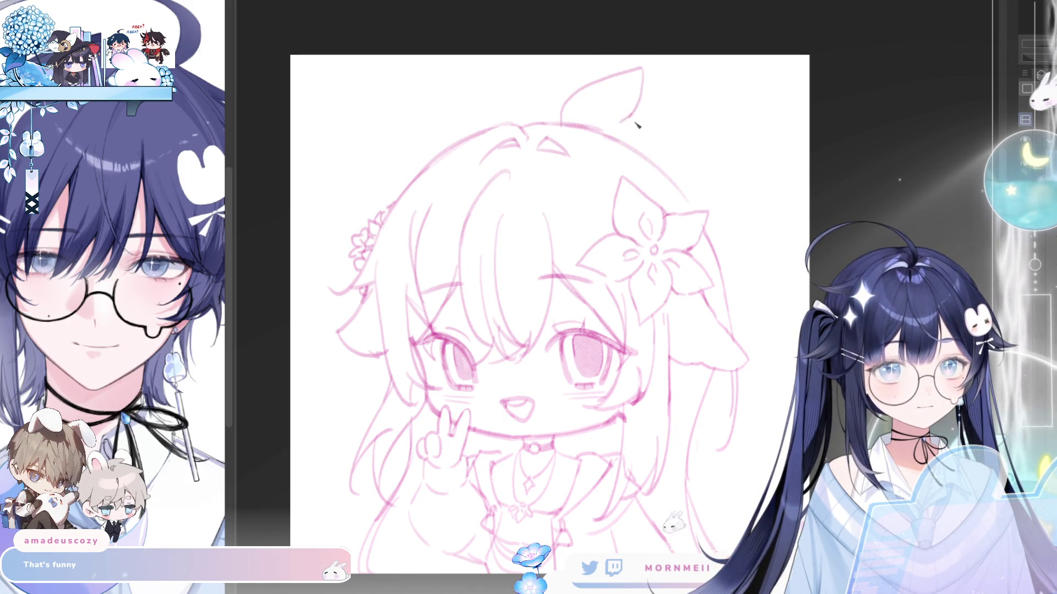
pyautogui.moveTo(604, 133)
pyautogui.mouseDown()
pyautogui.moveTo(647, 119)
pyautogui.moveTo(723, 147)
pyautogui.mouseUp()
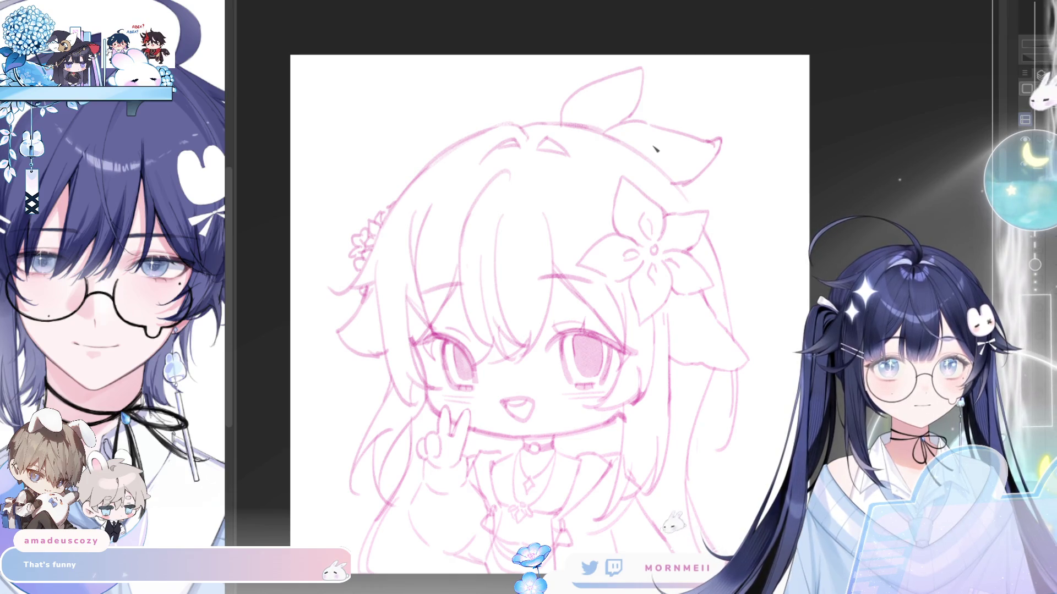
pyautogui.press('h')
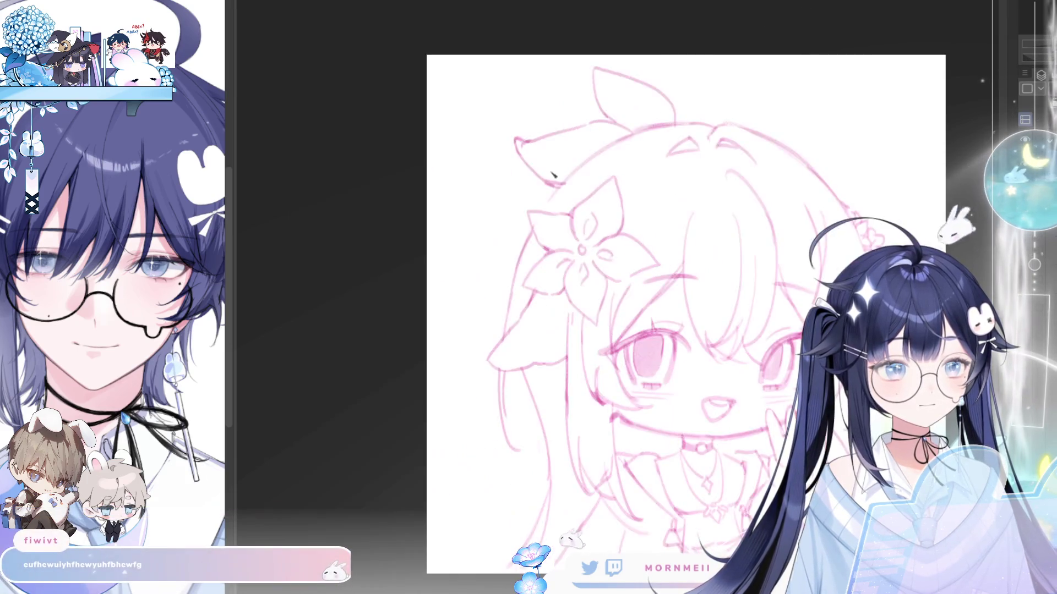
pyautogui.moveTo(614, 102); pyautogui.dragTo(571, 107)
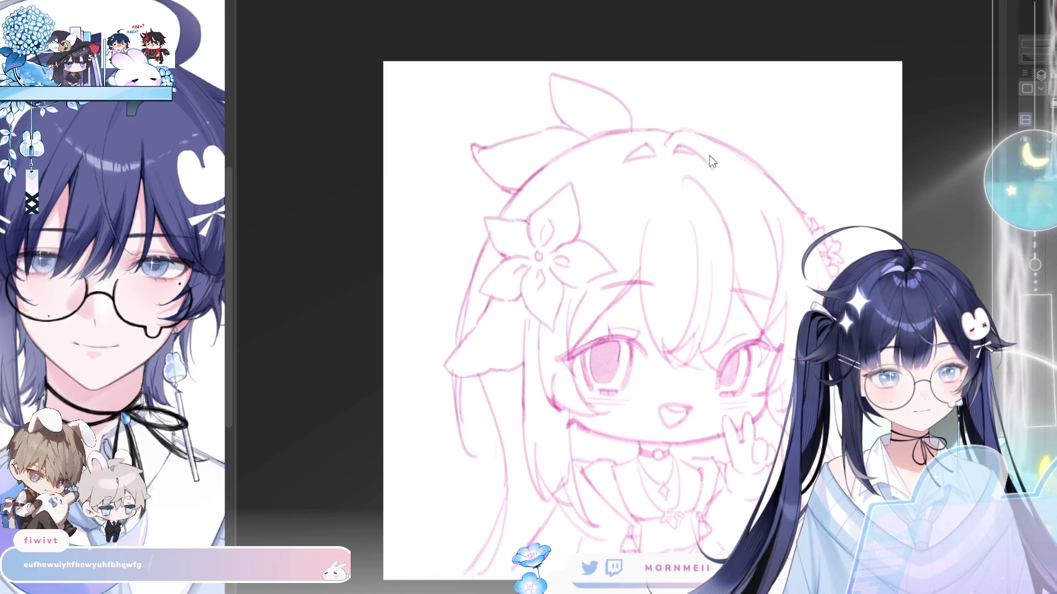
pyautogui.press('h')
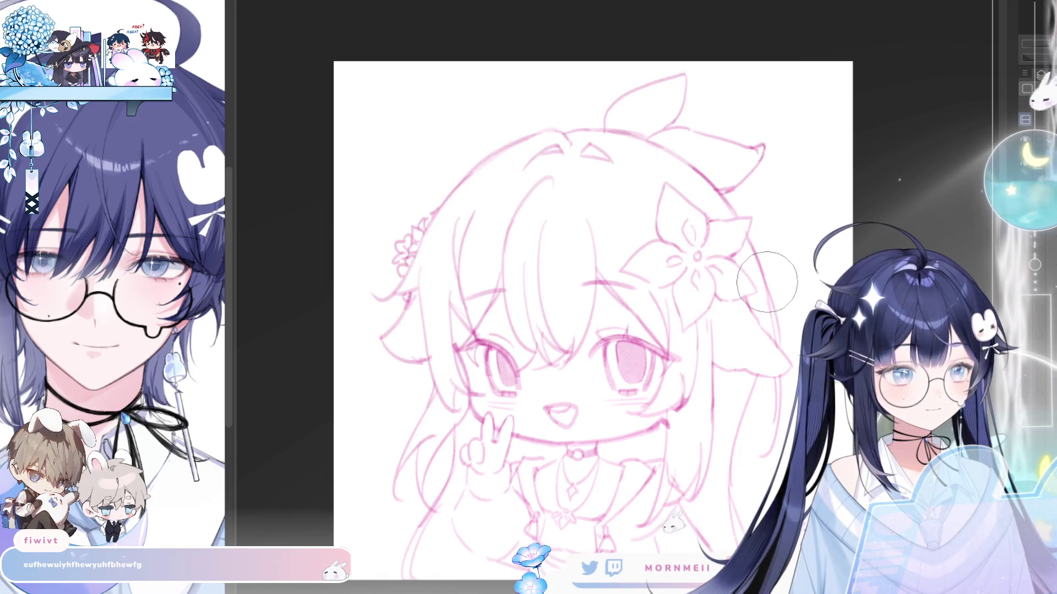
pyautogui.press('h')
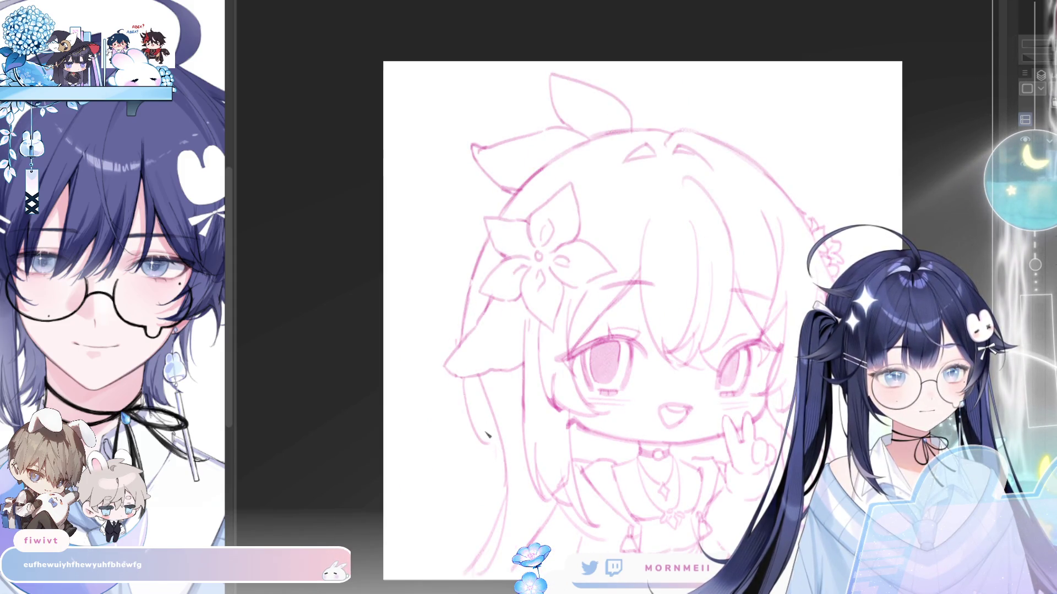
pyautogui.press('h')
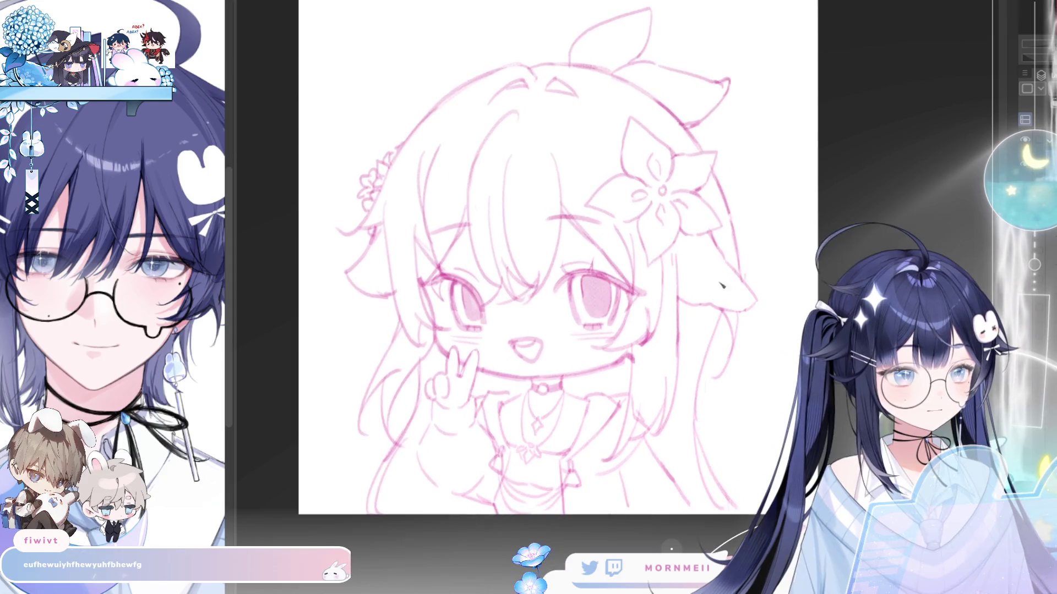
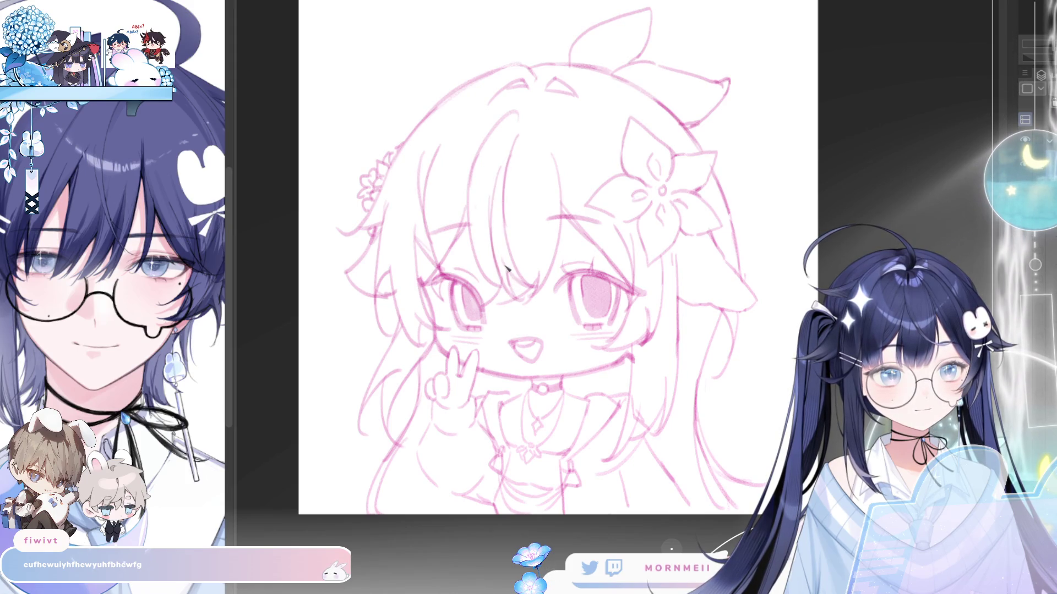
# Add a short pencil stroke beside the hair flower, mirroring the view to check it.
pyautogui.press('h')
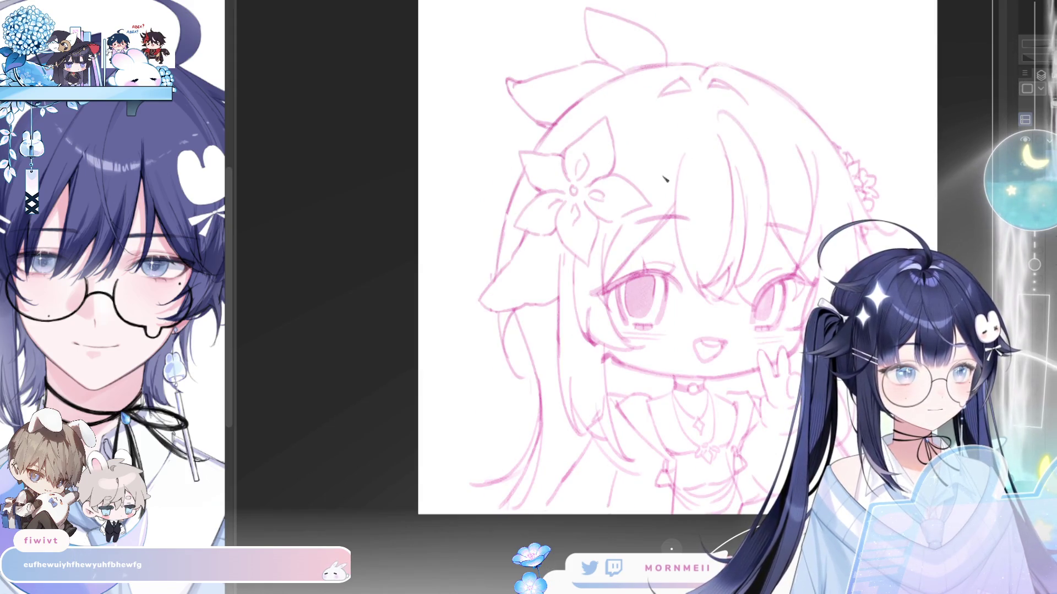
pyautogui.press('h')
pyautogui.press('h')
pyautogui.moveTo(636, 241); pyautogui.dragTo(663, 209)
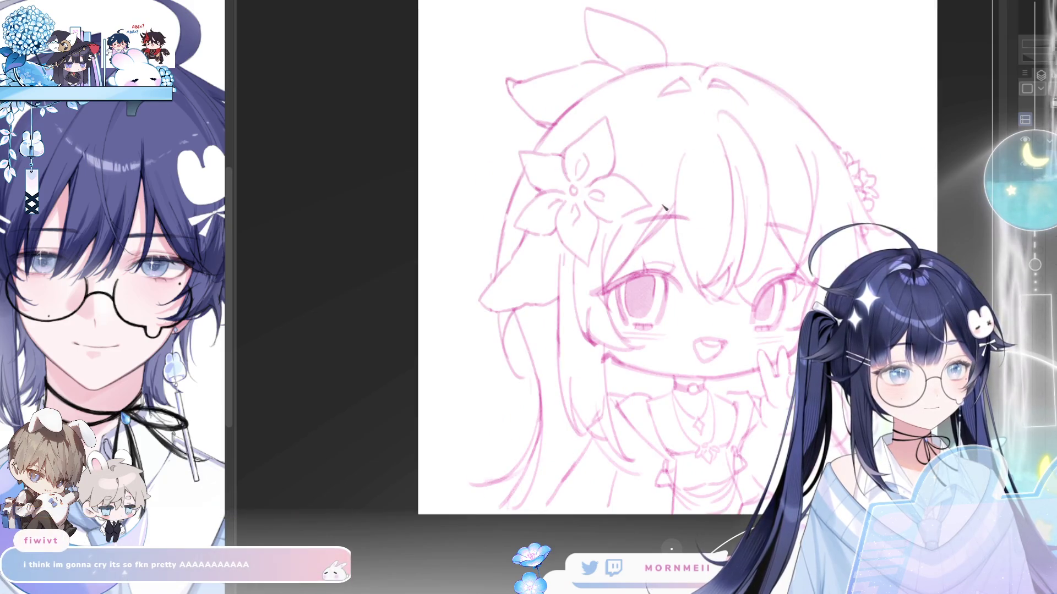
pyautogui.press('h')
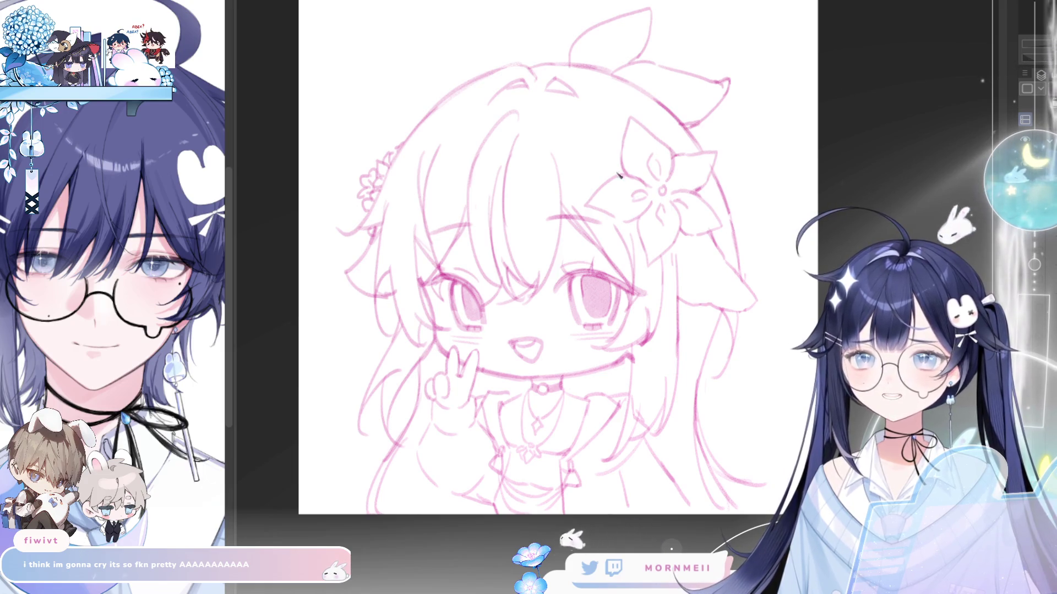
pyautogui.press('h')
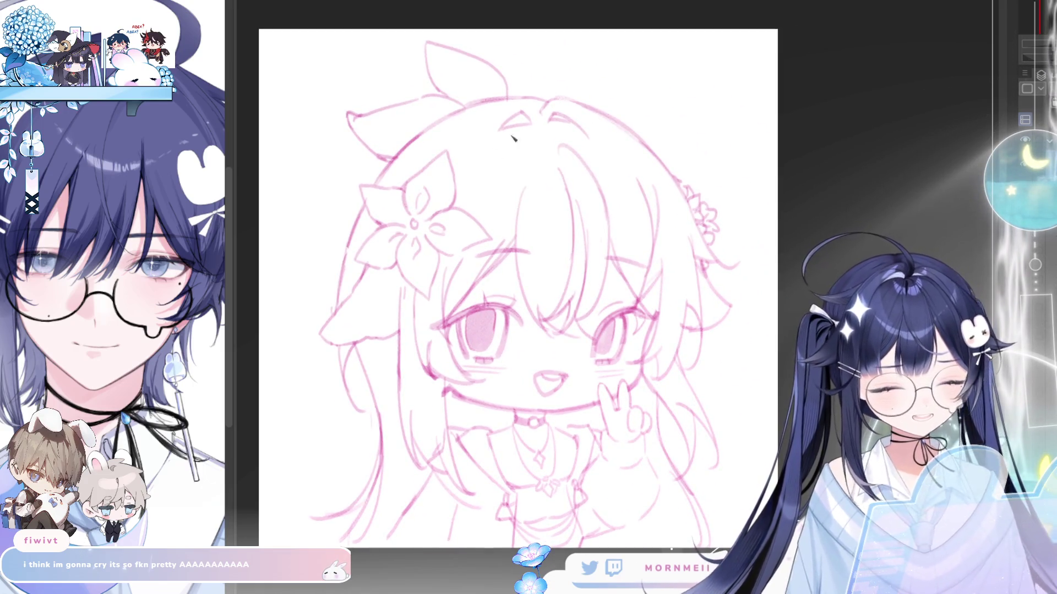
# Shift the canvas slightly left and compare the sketch mirrored and unmirrored.
pyautogui.moveTo(554, 161); pyautogui.dragTo(517, 171)
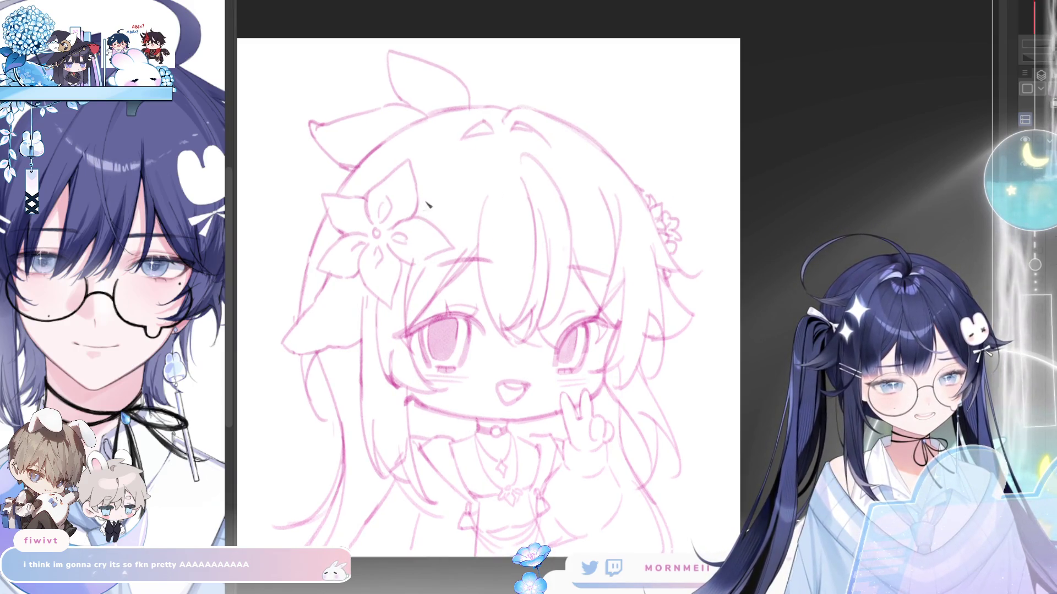
pyautogui.press('h')
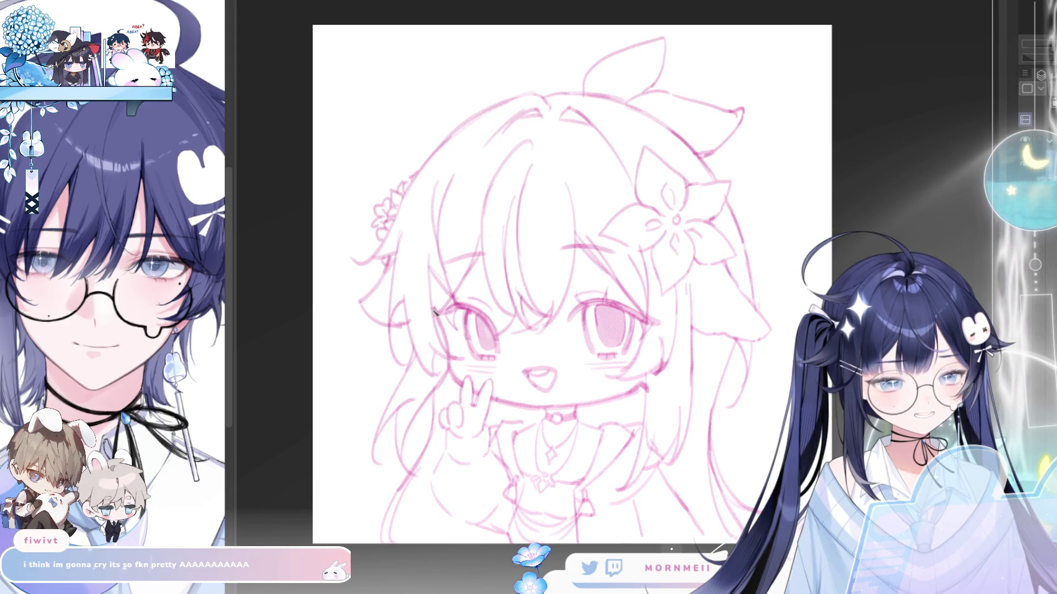
pyautogui.press('h')
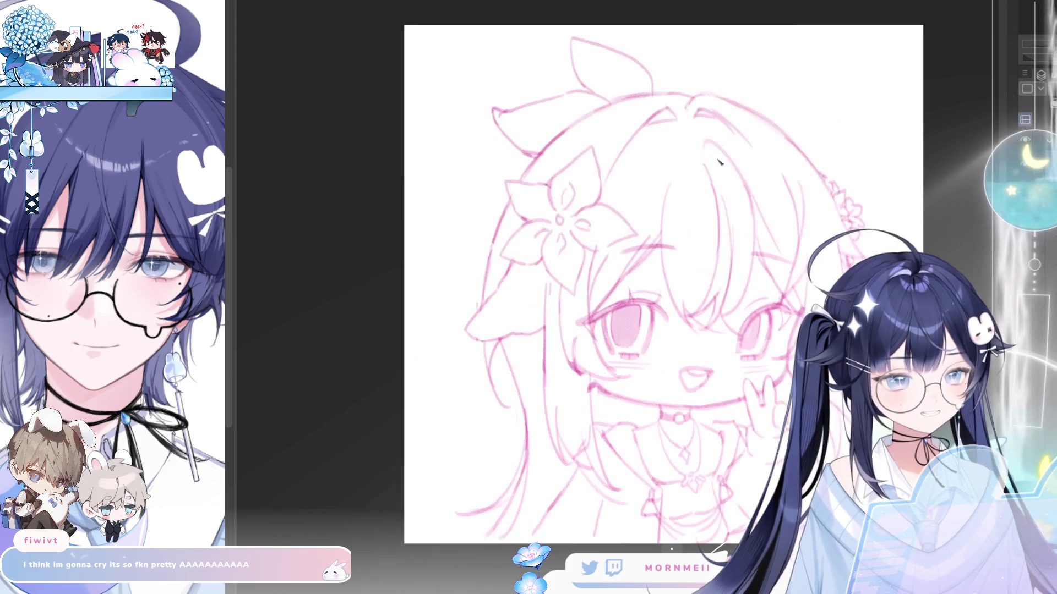
pyautogui.press('h')
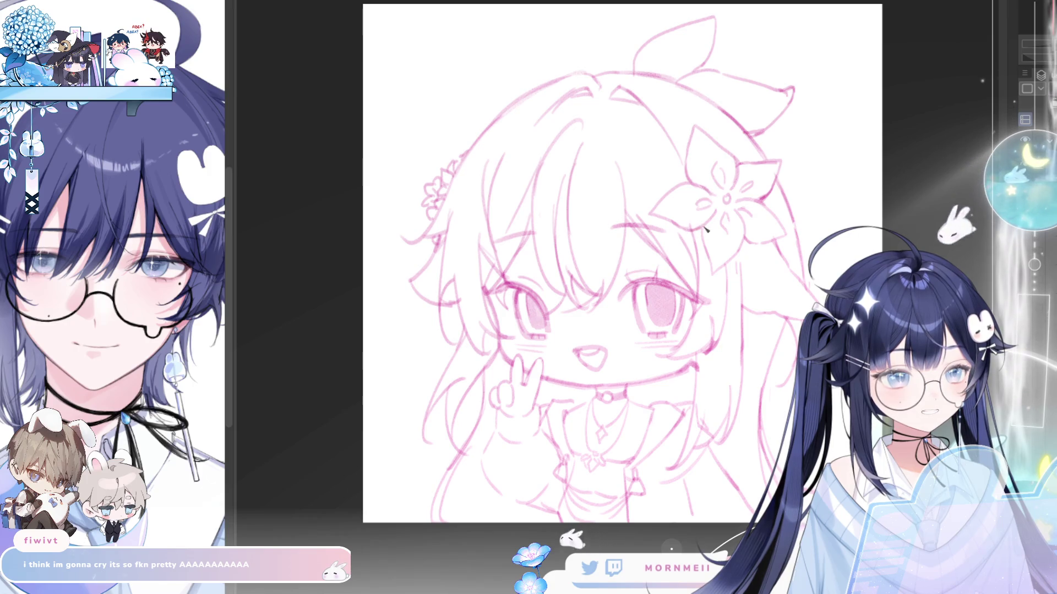
pyautogui.press('h')
pyautogui.press('h')
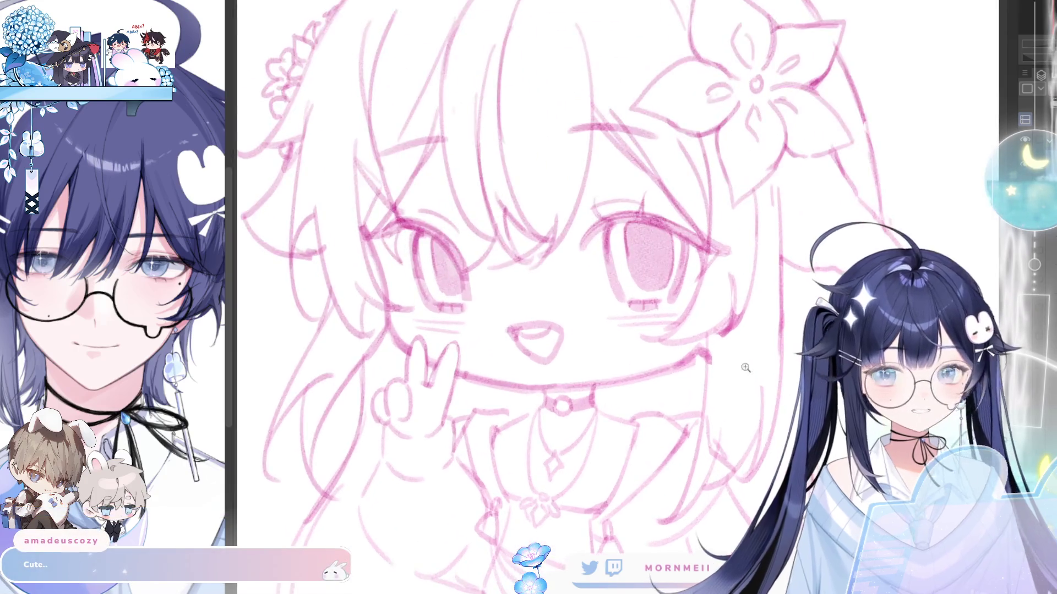
# Zoom in on the face and check it mirrored.
pyautogui.click(602, 275)
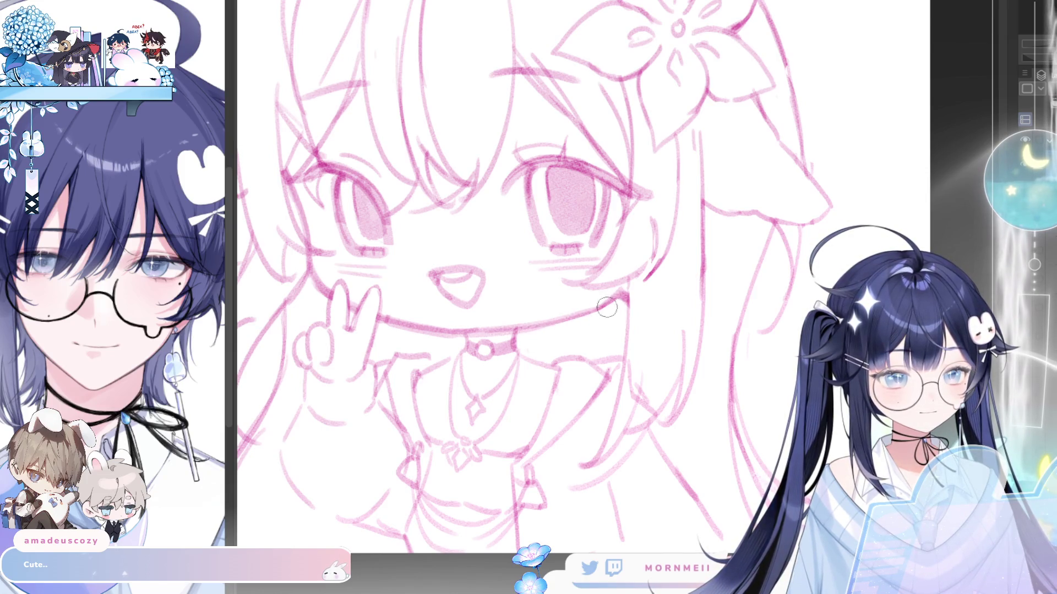
pyautogui.press('h')
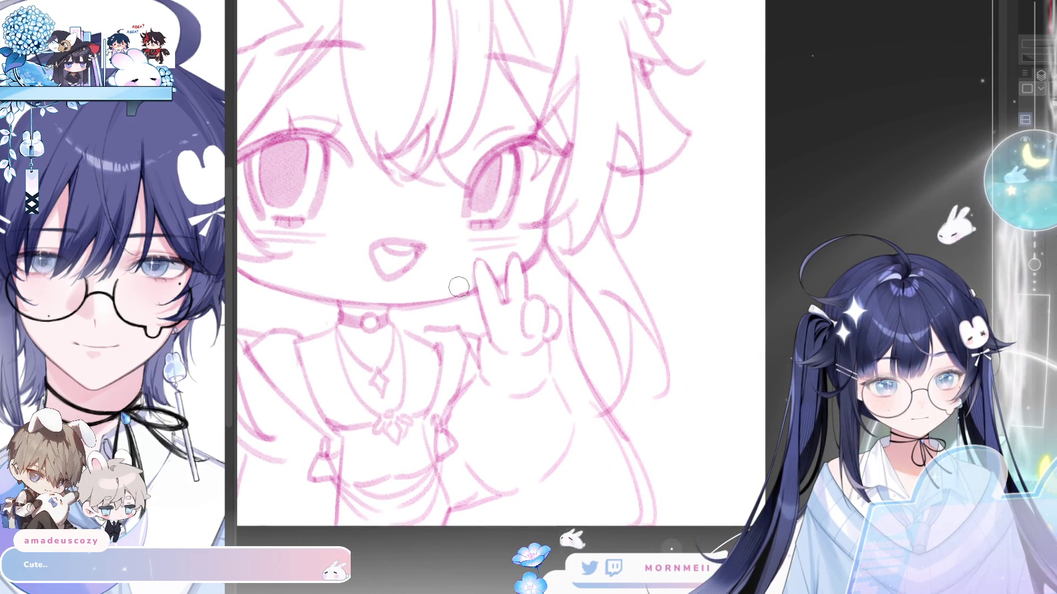
pyautogui.press('h')
# Centre the face in the window and brush pink shading beside the choker ring.
pyautogui.moveTo(650, 258); pyautogui.dragTo(517, 256)
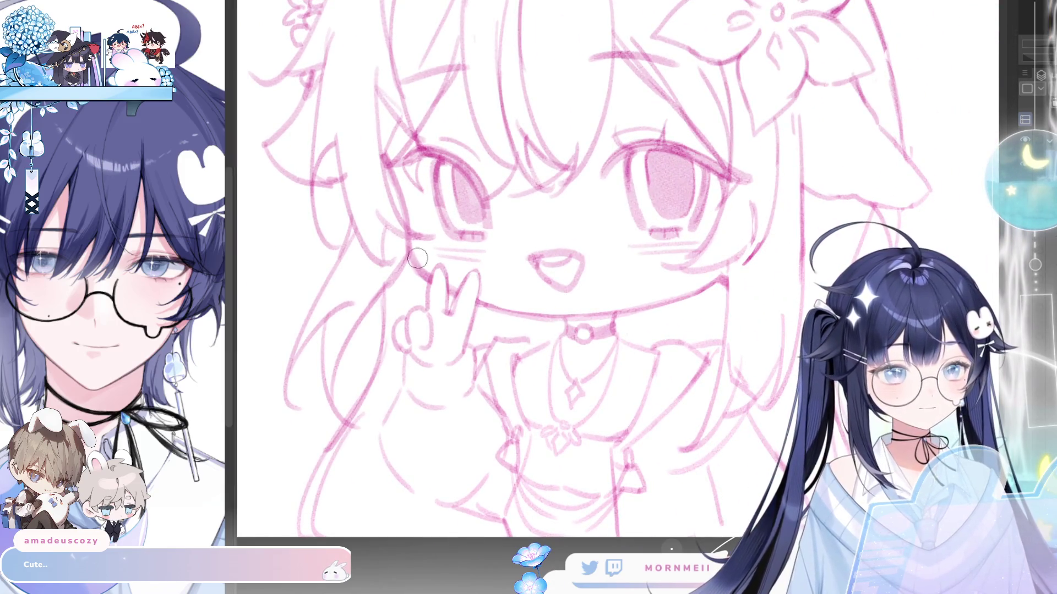
pyautogui.press('h')
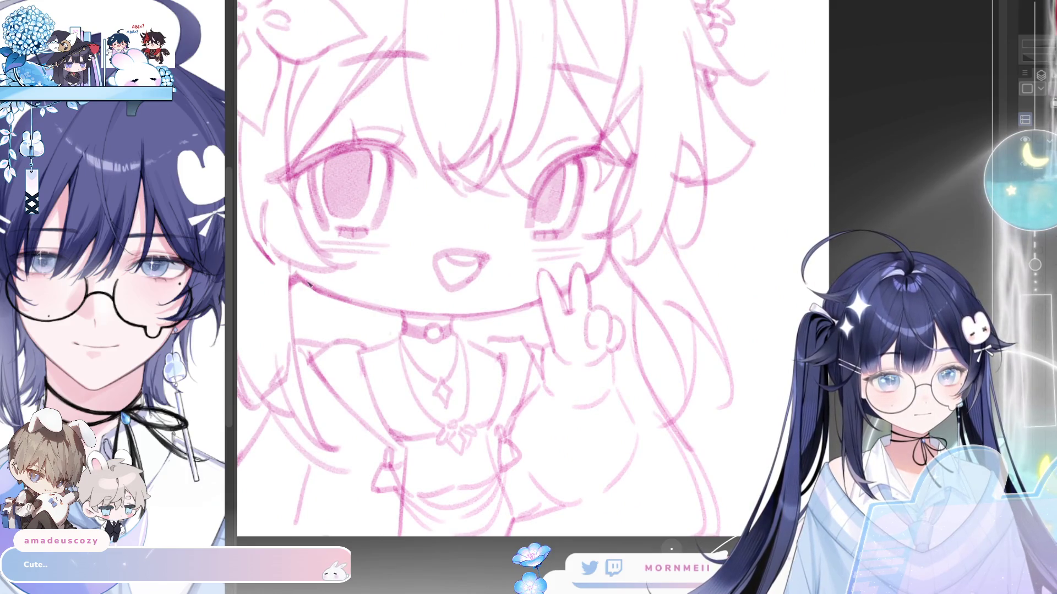
pyautogui.press('h')
pyautogui.moveTo(772, 344); pyautogui.dragTo(651, 308)
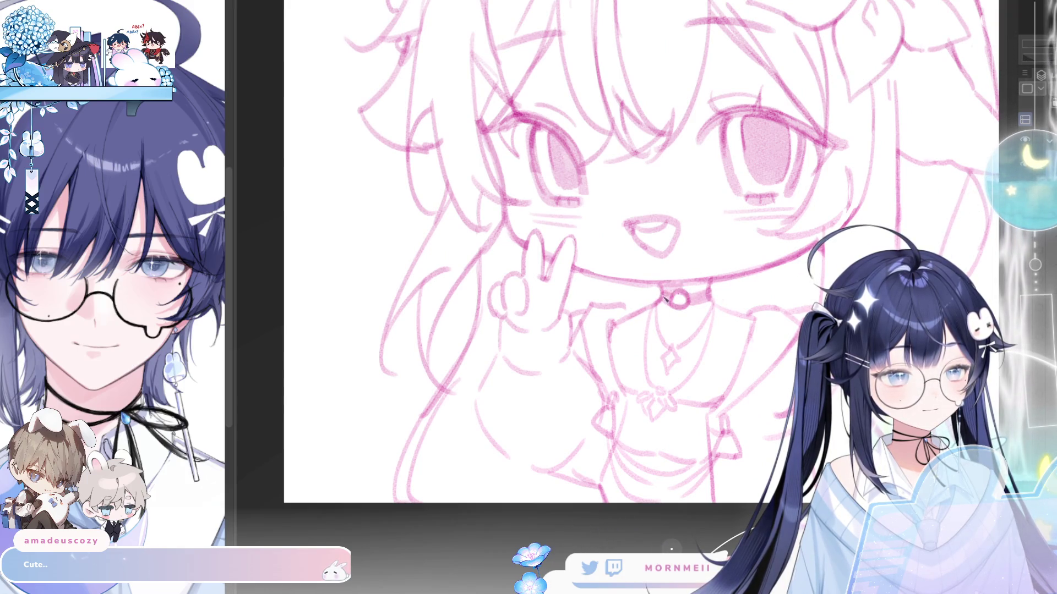
pyautogui.moveTo(665, 299)
pyautogui.mouseDown()
pyautogui.moveTo(662, 310)
pyautogui.moveTo(677, 319)
pyautogui.moveTo(655, 297)
pyautogui.moveTo(697, 296)
pyautogui.mouseUp()
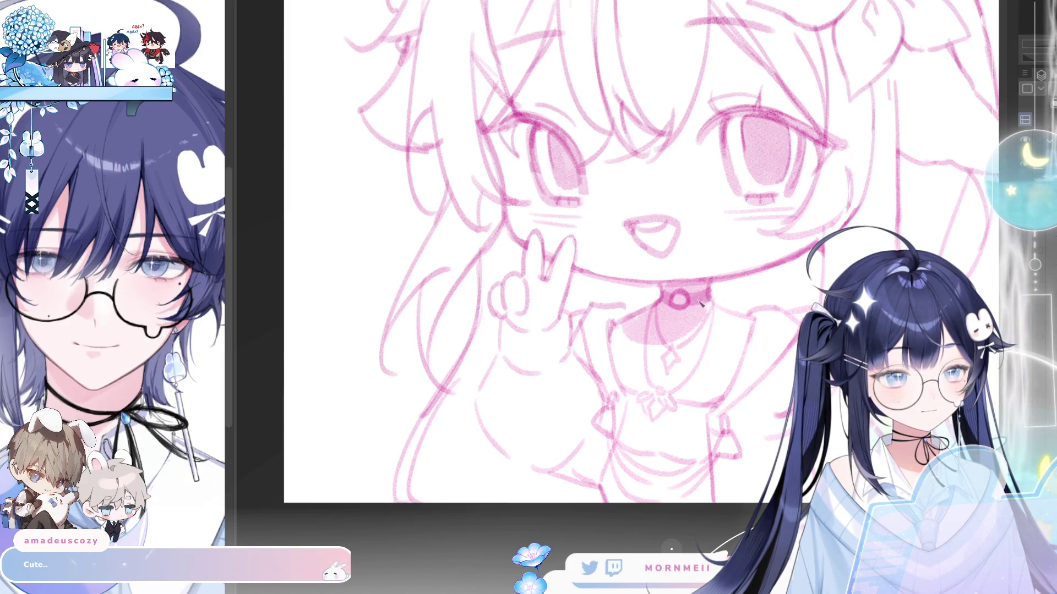
# Bring the chest into view and paint soft pink shading on it, checking mirrored.
pyautogui.press('h')
pyautogui.press('h')
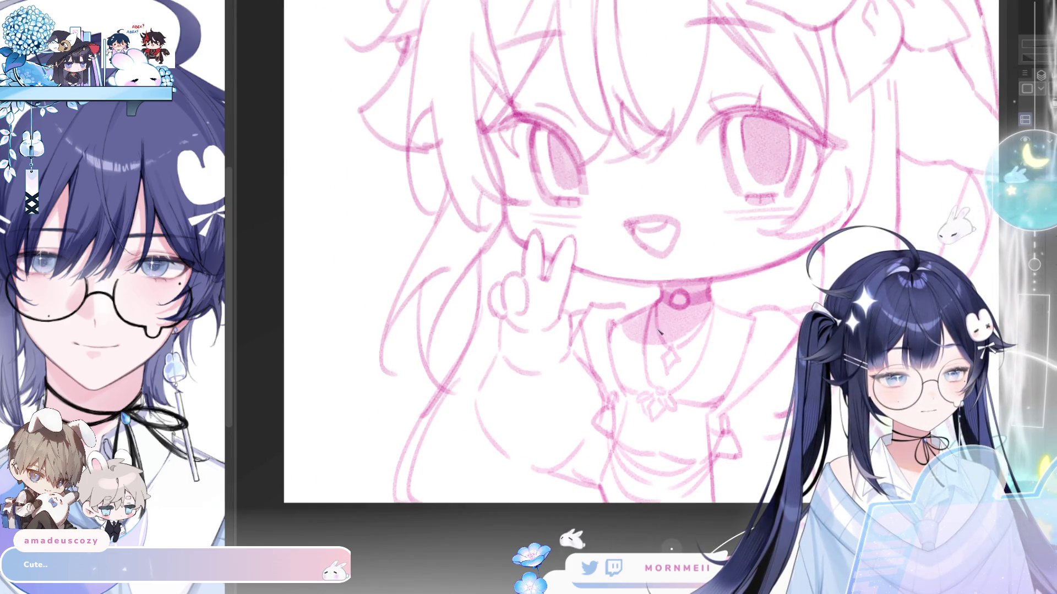
pyautogui.moveTo(793, 336); pyautogui.dragTo(660, 304)
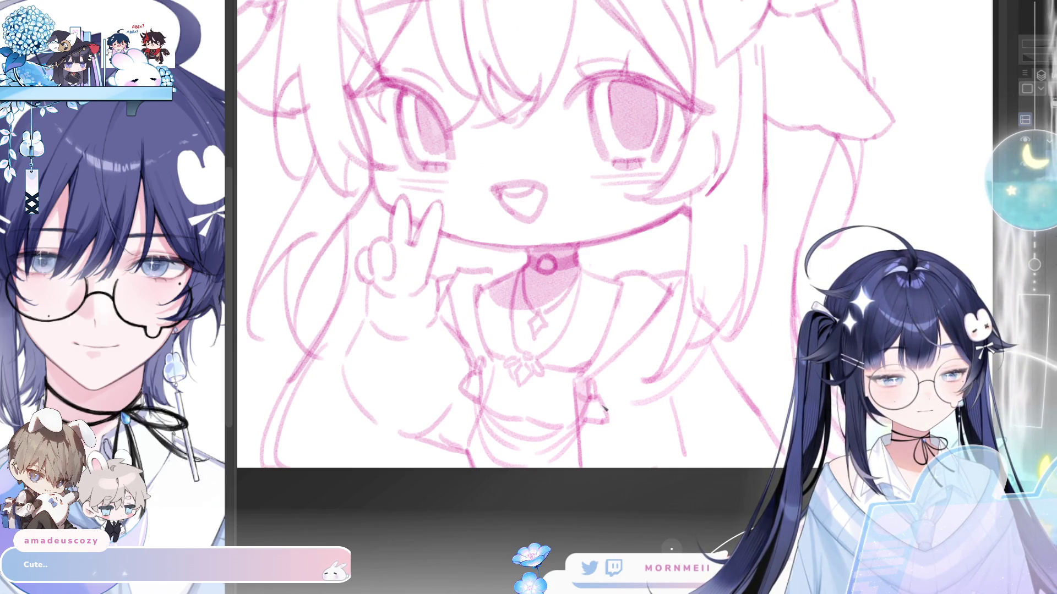
pyautogui.moveTo(604, 410)
pyautogui.mouseDown()
pyautogui.moveTo(587, 404)
pyautogui.moveTo(592, 429)
pyautogui.moveTo(608, 385)
pyautogui.moveTo(601, 441)
pyautogui.moveTo(625, 402)
pyautogui.moveTo(666, 407)
pyautogui.moveTo(686, 389)
pyautogui.moveTo(716, 396)
pyautogui.moveTo(660, 324)
pyautogui.moveTo(680, 316)
pyautogui.moveTo(641, 375)
pyautogui.mouseUp()
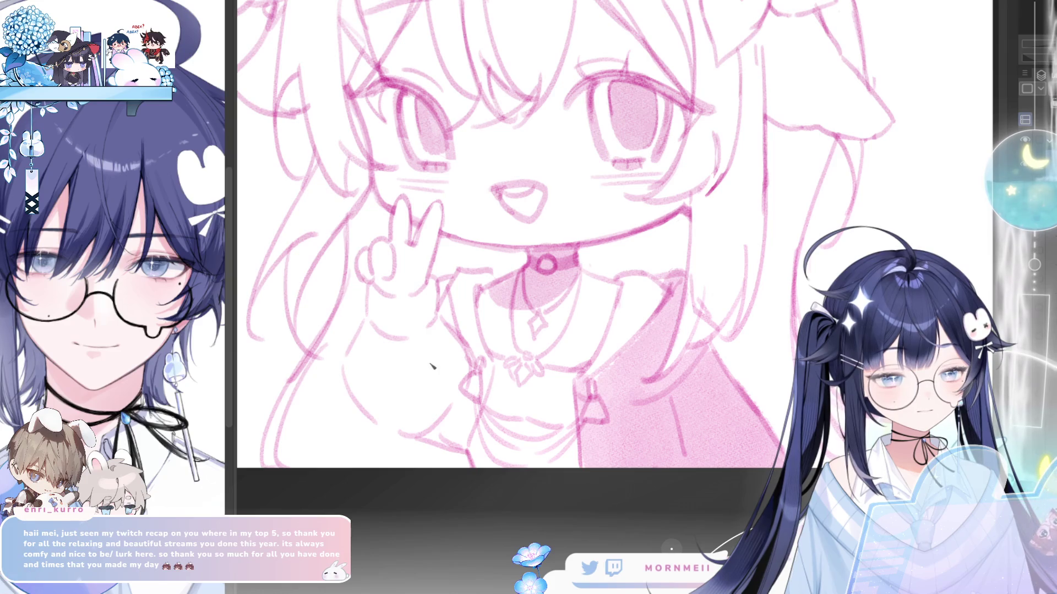
pyautogui.press('h')
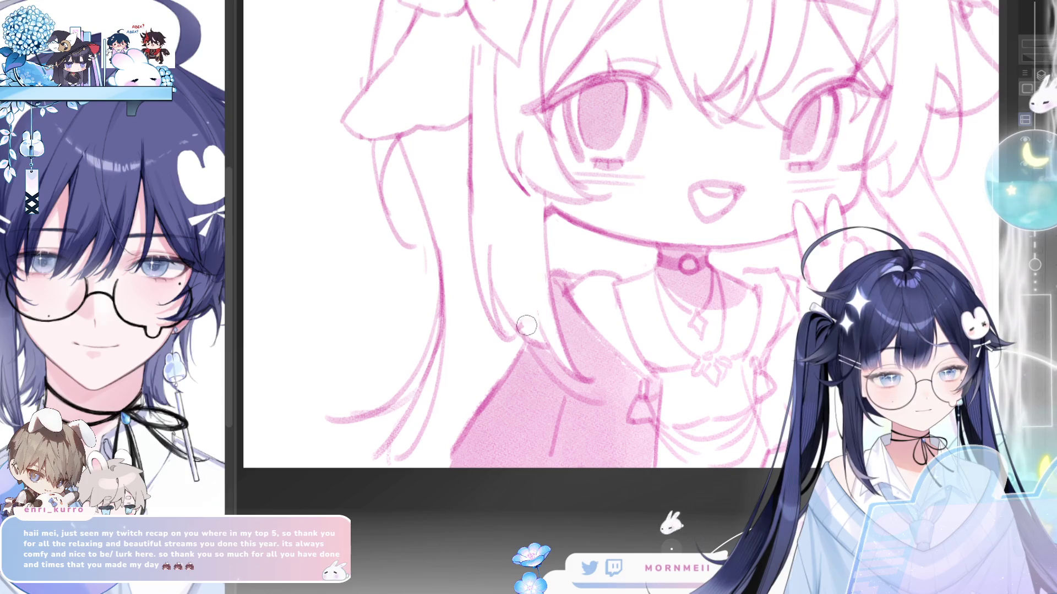
pyautogui.press('h')
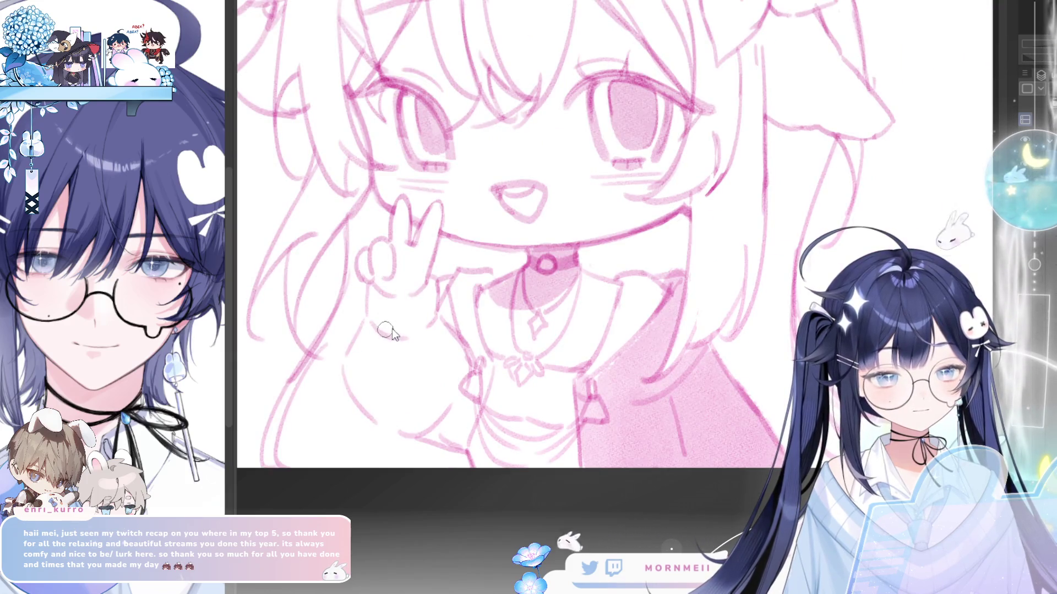
# Shade the sleeve, its edge and cuff under the peace-sign hand in pink.
pyautogui.moveTo(392, 329)
pyautogui.mouseDown()
pyautogui.moveTo(375, 305)
pyautogui.moveTo(385, 331)
pyautogui.moveTo(397, 298)
pyautogui.moveTo(432, 331)
pyautogui.moveTo(378, 359)
pyautogui.moveTo(358, 352)
pyautogui.moveTo(379, 413)
pyautogui.moveTo(385, 385)
pyautogui.moveTo(395, 410)
pyautogui.moveTo(437, 374)
pyautogui.moveTo(447, 396)
pyautogui.moveTo(463, 352)
pyautogui.moveTo(477, 414)
pyautogui.moveTo(468, 396)
pyautogui.moveTo(457, 435)
pyautogui.moveTo(443, 440)
pyautogui.moveTo(473, 427)
pyautogui.mouseUp()
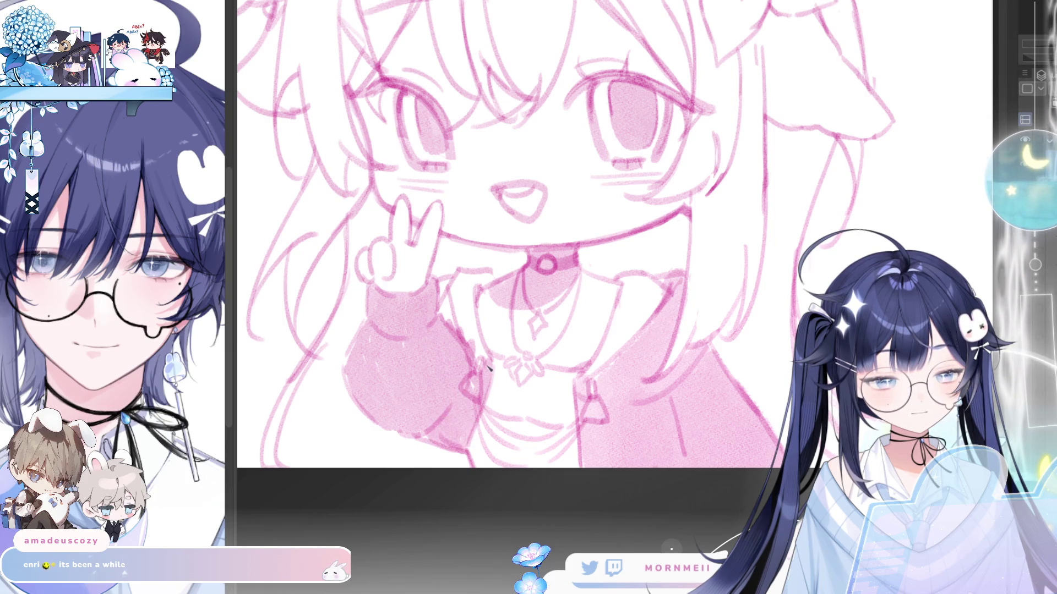
pyautogui.moveTo(488, 368)
pyautogui.mouseDown()
pyautogui.moveTo(446, 300)
pyautogui.moveTo(456, 289)
pyautogui.mouseUp()
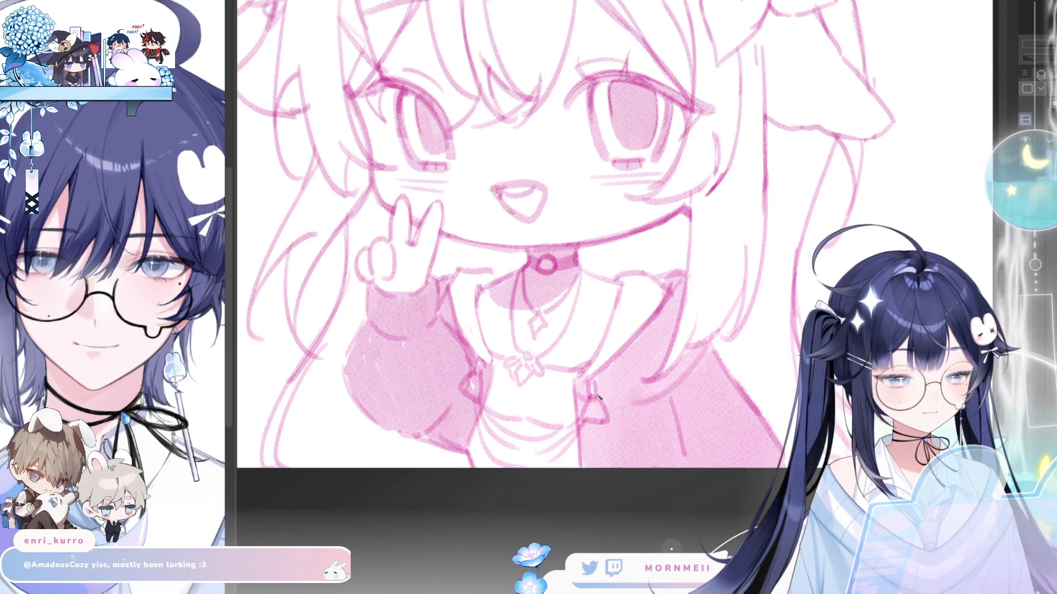
pyautogui.moveTo(603, 398); pyautogui.dragTo(667, 386)
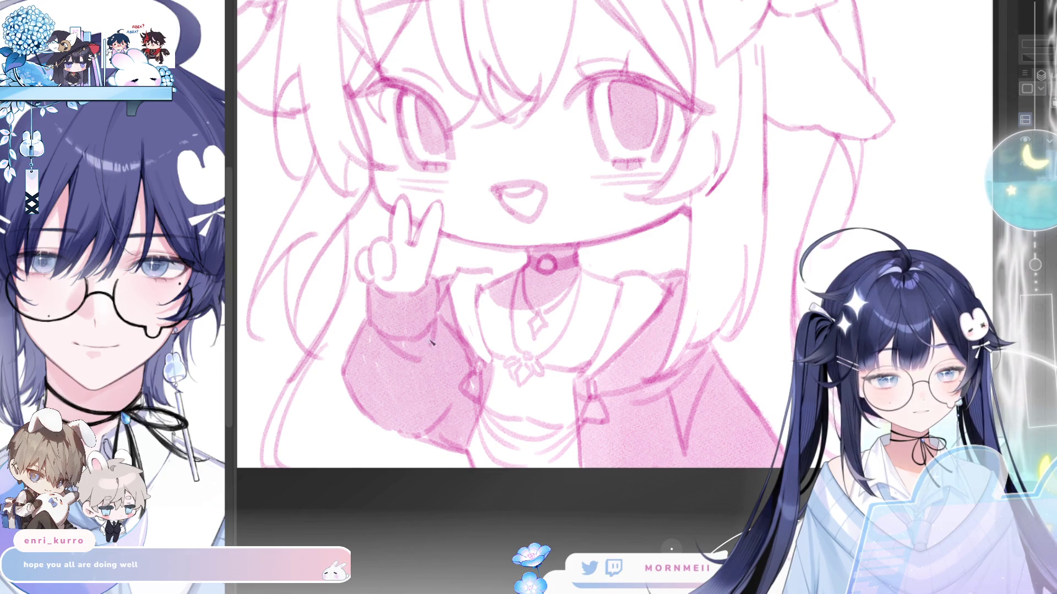
pyautogui.press('h')
pyautogui.press('h')
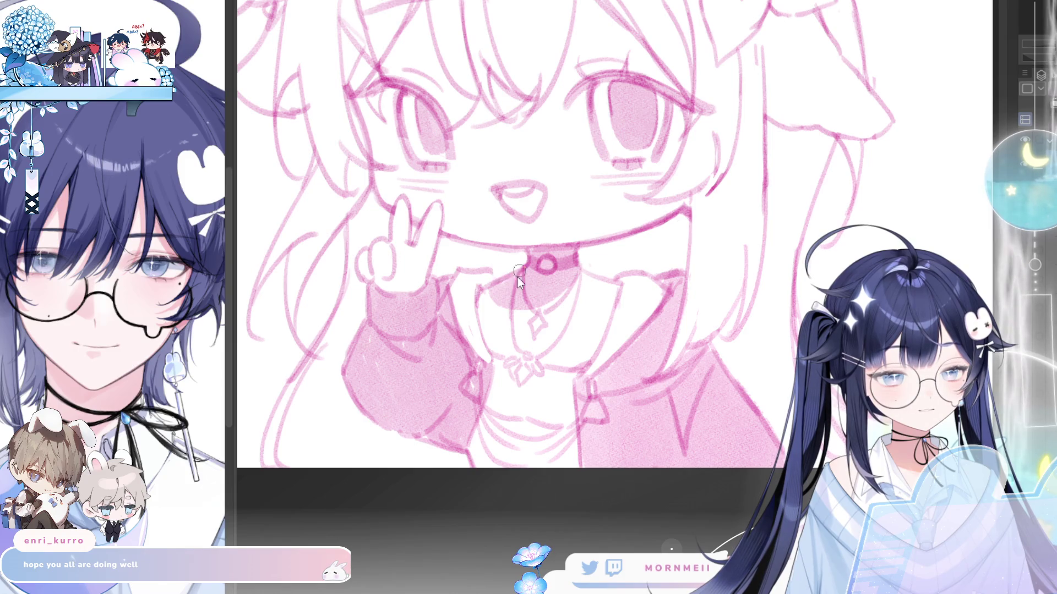
pyautogui.press('h')
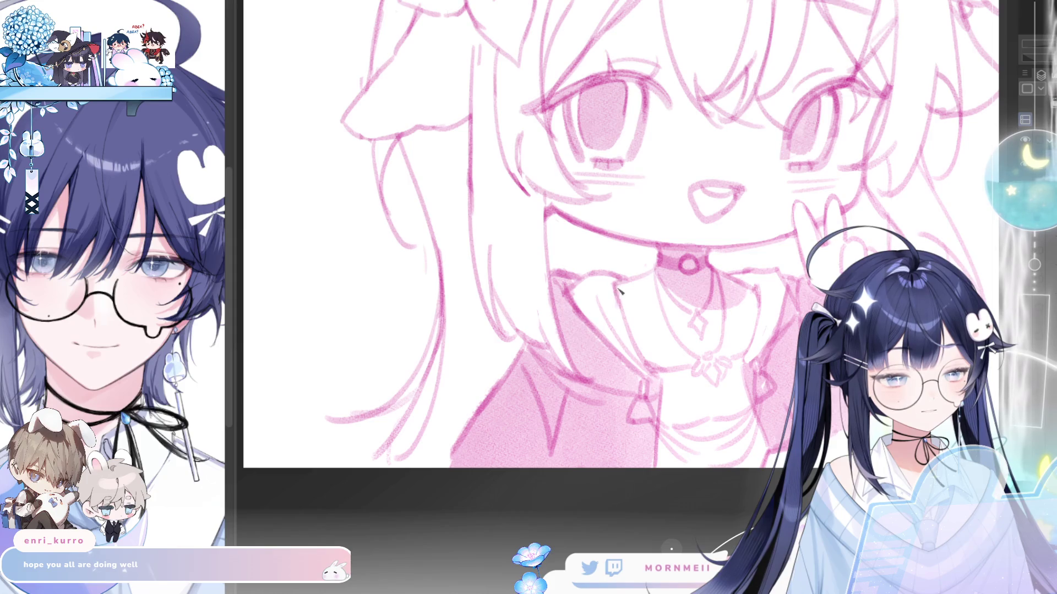
pyautogui.press('h')
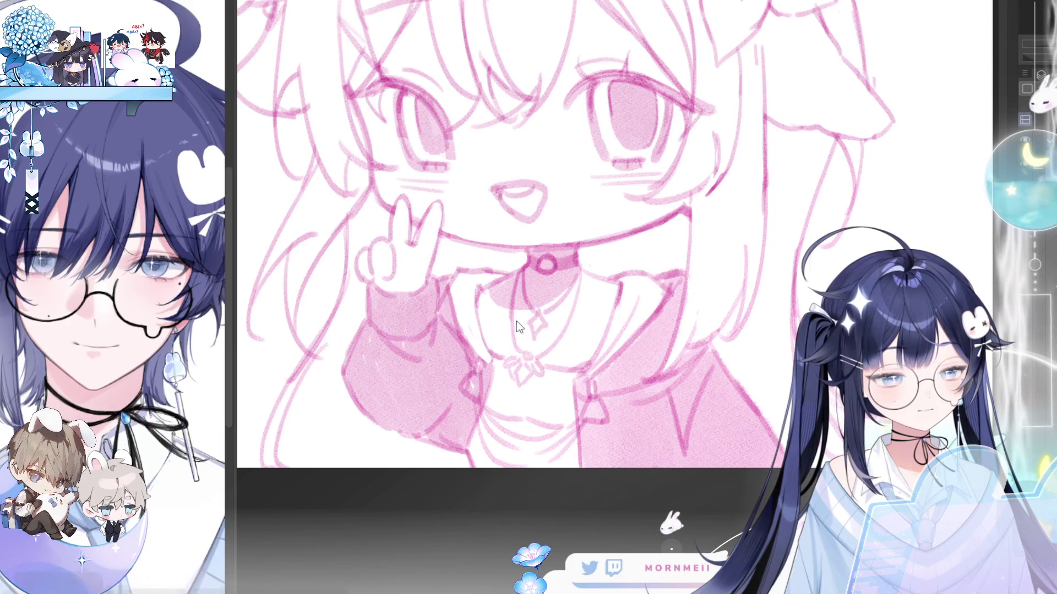
pyautogui.moveTo(542, 190); pyautogui.dragTo(594, 308)
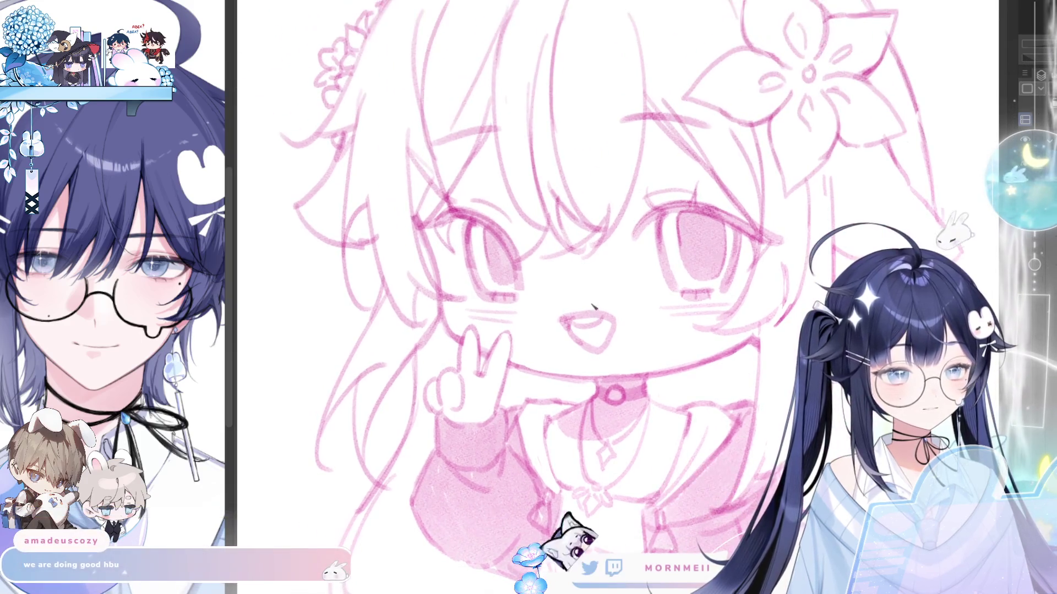
# Add a stroke inside the open mouth, mirroring the view to check the face.
pyautogui.press('h')
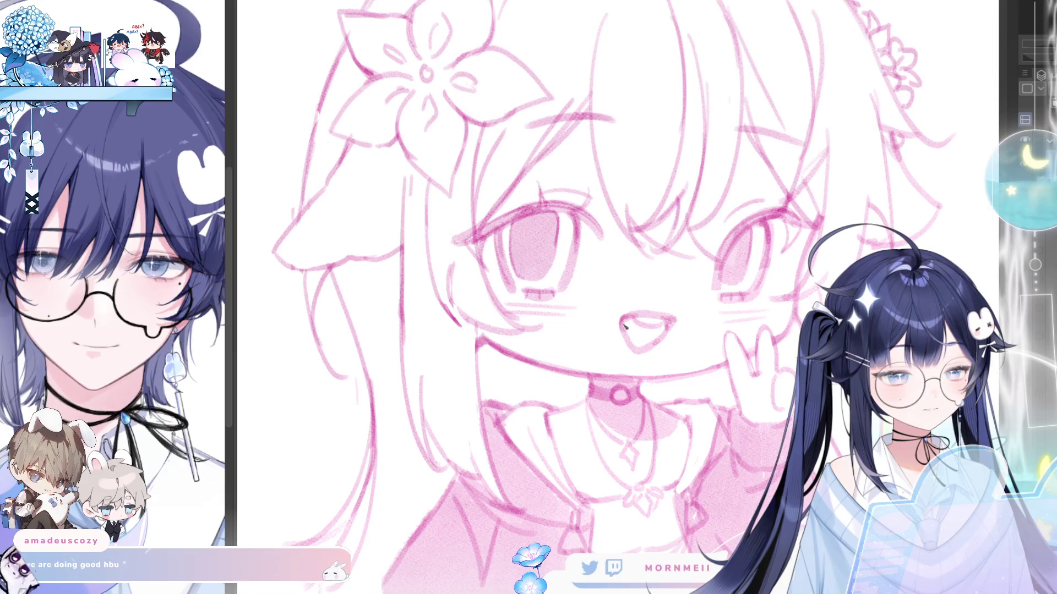
pyautogui.press('h')
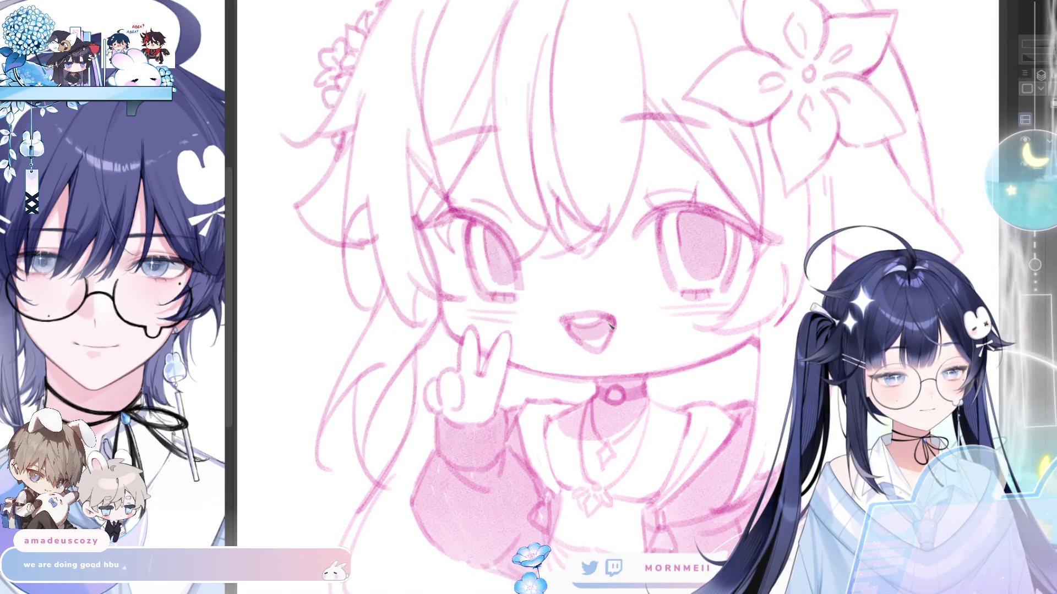
pyautogui.moveTo(609, 326); pyautogui.dragTo(592, 344)
pyautogui.press('h')
pyautogui.press('h')
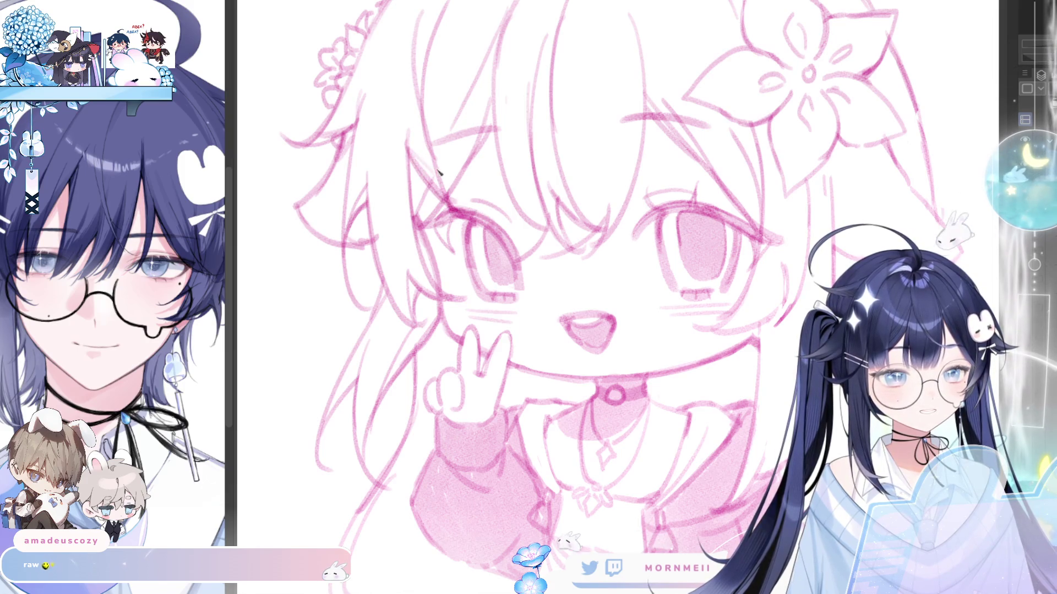
# Bring the top of the hair into view and sketch a line along its outline.
pyautogui.scroll(3, 488, 238)
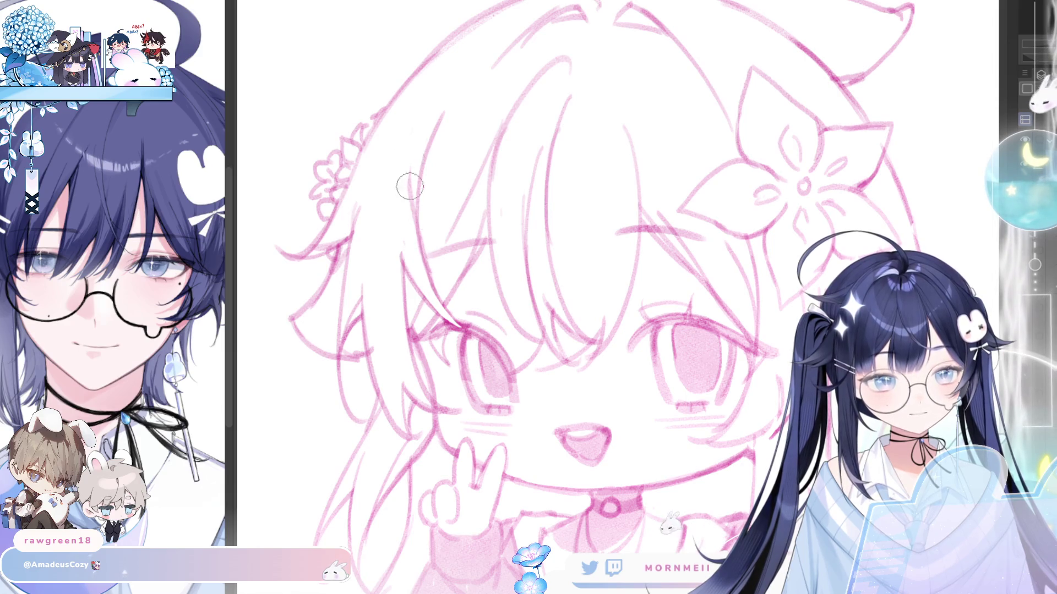
pyautogui.moveTo(376, 121); pyautogui.dragTo(332, 179)
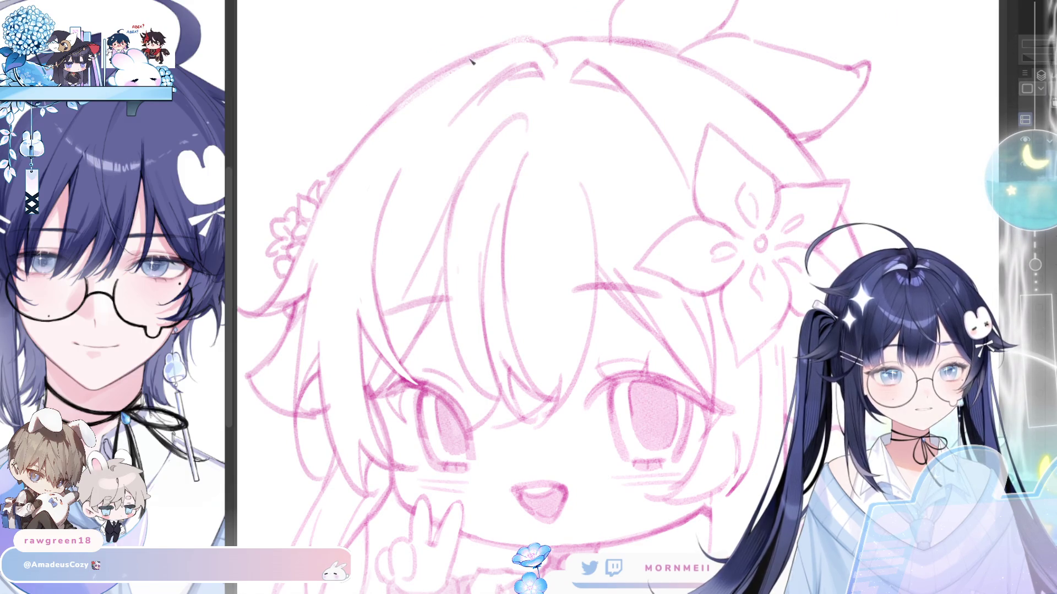
pyautogui.moveTo(337, 142); pyautogui.dragTo(384, 113)
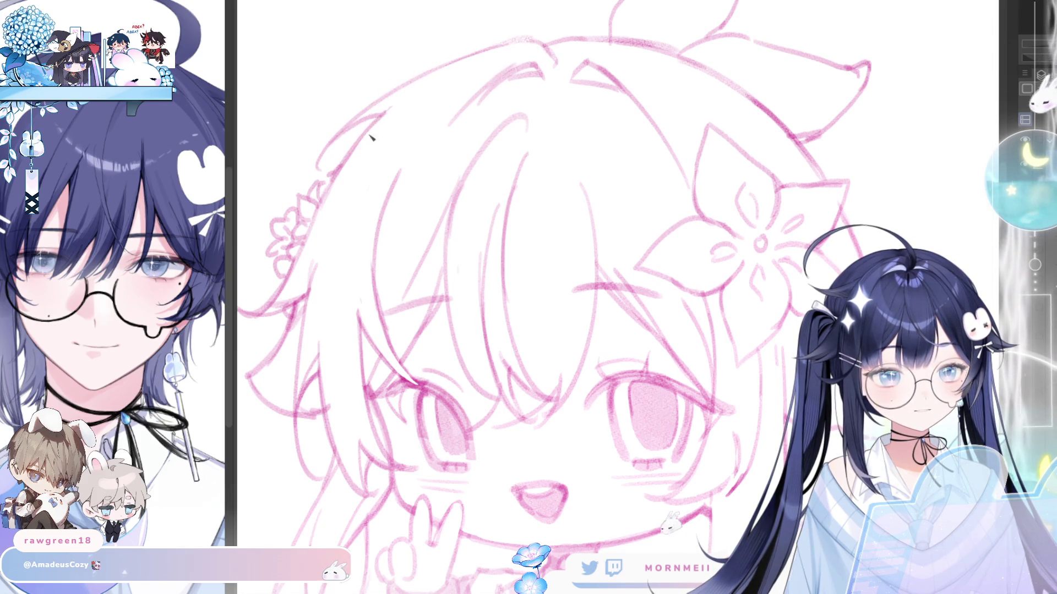
# Fit the whole drawing to the window, zoom in, and check it mirrored.
pyautogui.hotkey('ctrl', '0')
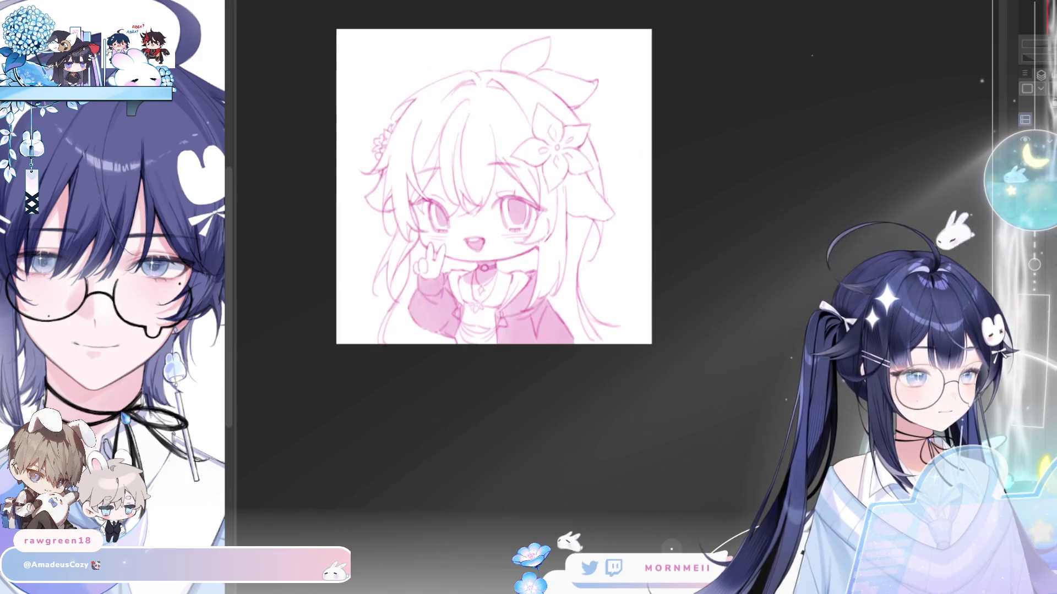
pyautogui.click(565, 147)
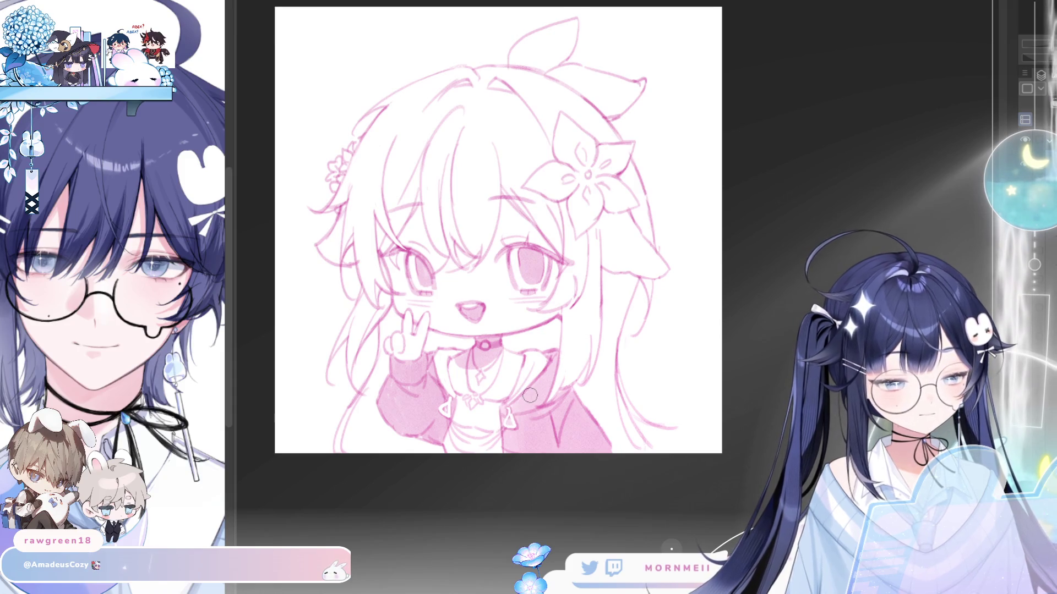
pyautogui.press('h')
pyautogui.press('h')
pyautogui.moveTo(634, 255); pyautogui.dragTo(645, 209)
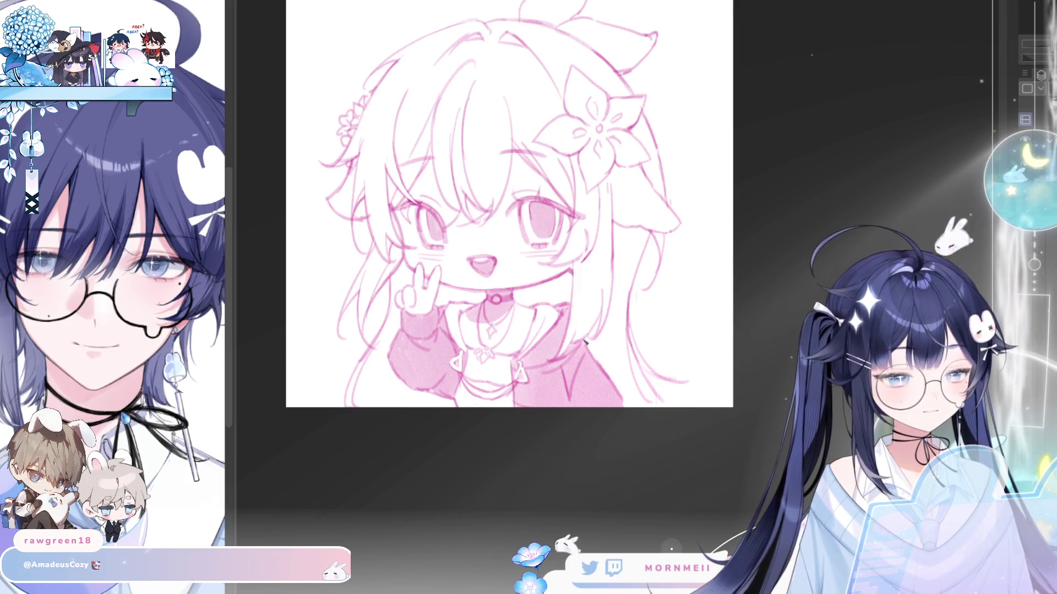
# Free-transform the whole drawing with Ctrl+T, dragging the bottom handle down to stretch it taller.
pyautogui.press('h')
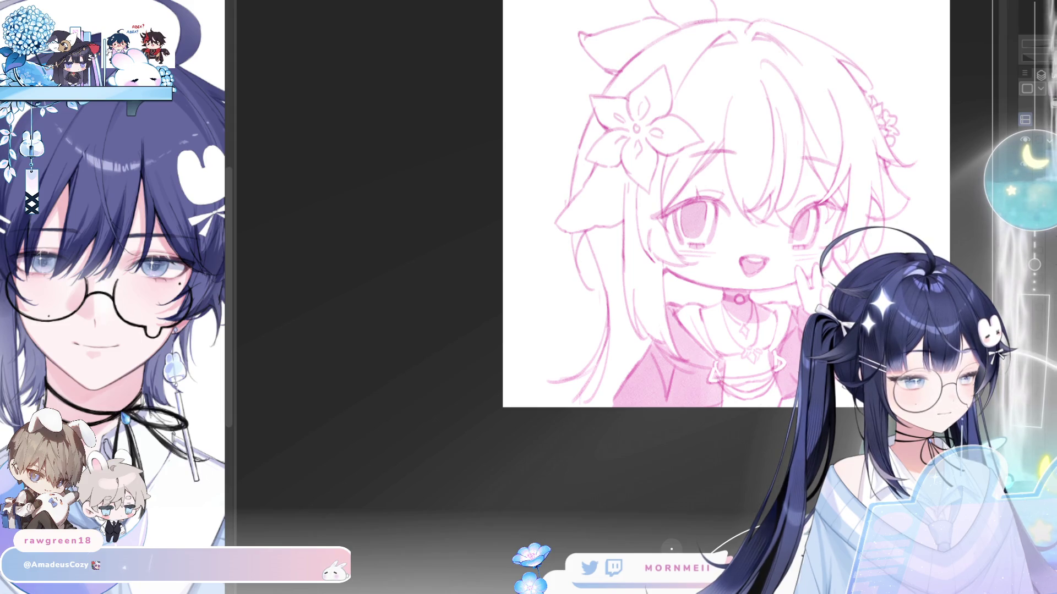
pyautogui.press('h')
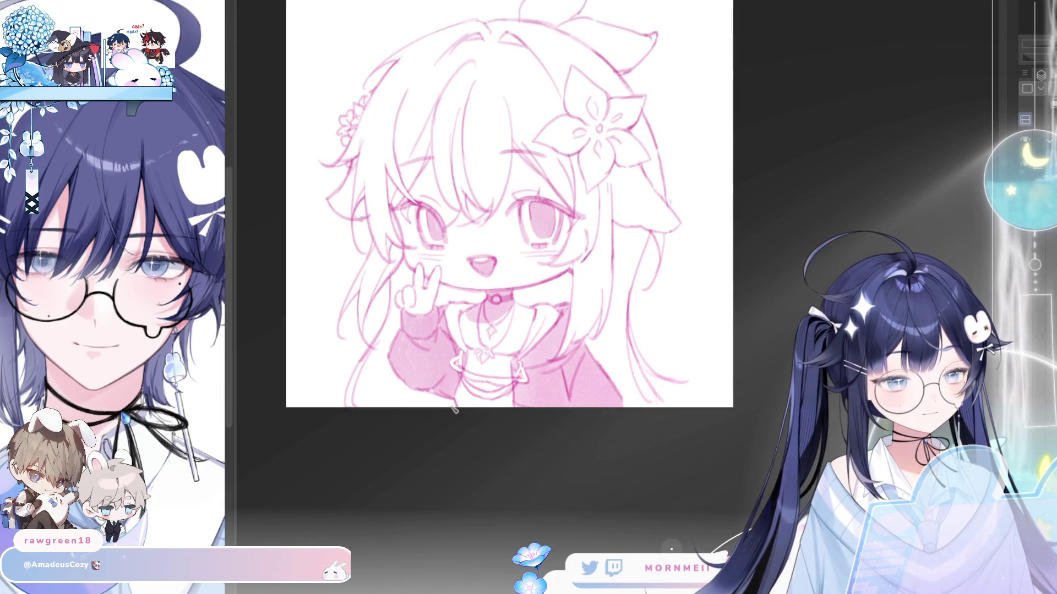
pyautogui.keyDown('alt'); pyautogui.click(571, 311); pyautogui.keyUp('alt')
pyautogui.hotkey('ctrl', 't')
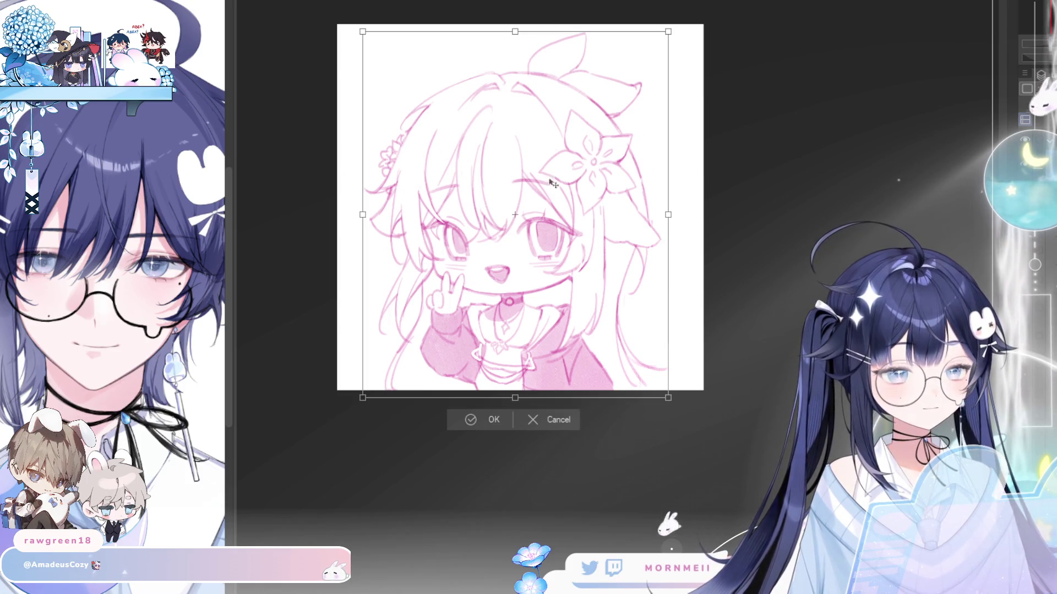
pyautogui.moveTo(515, 390); pyautogui.dragTo(516, 405)
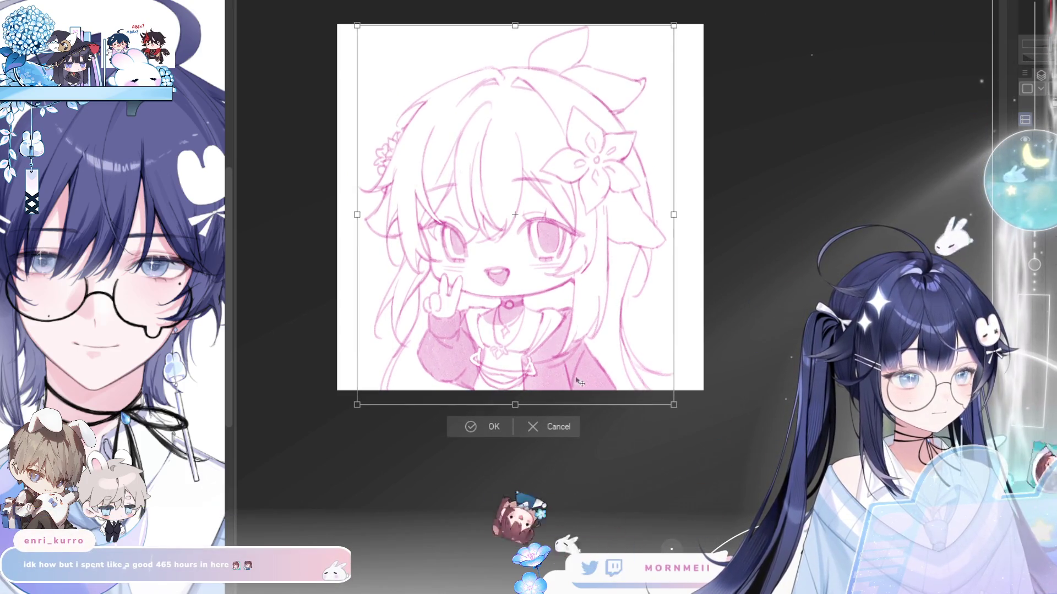
pyautogui.click(474, 425)
# Zoom in, trace a stroke along the head outline and a short one on the top hair.
pyautogui.press('h')
pyautogui.press('h')
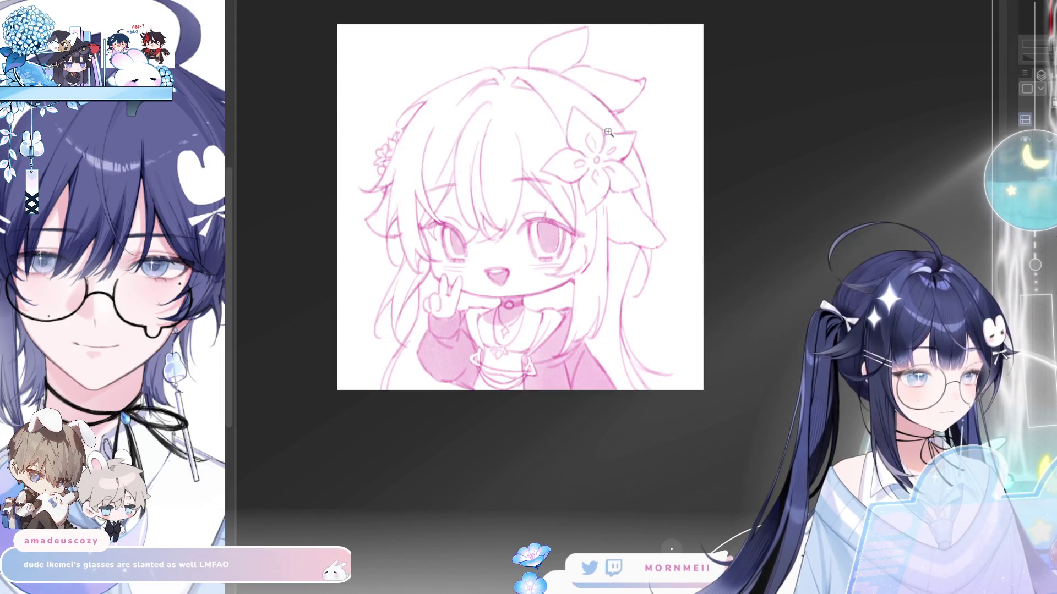
pyautogui.scroll(3, 520, 112)
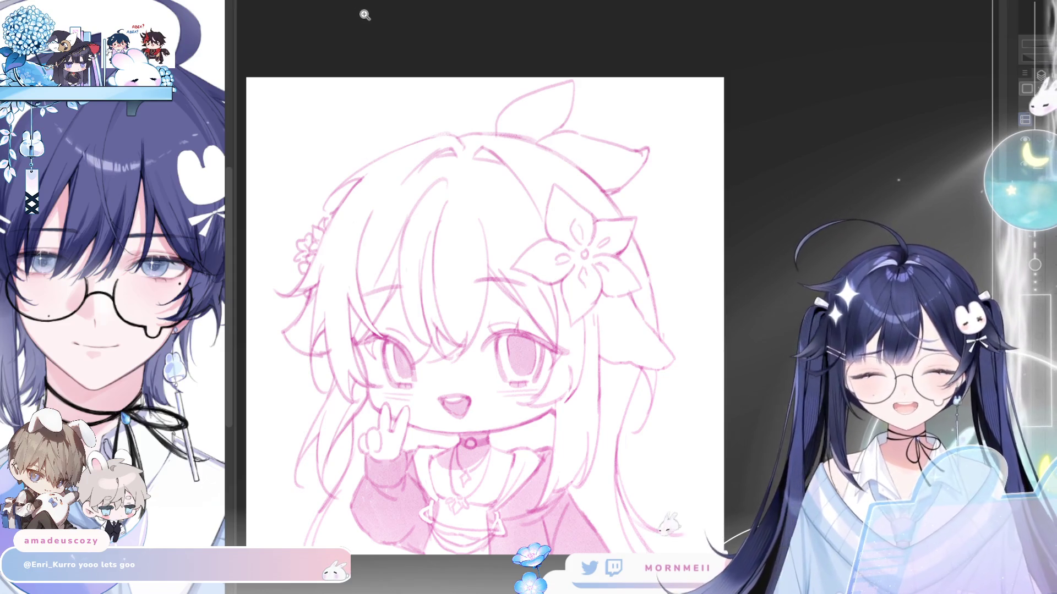
pyautogui.scroll(1, 364, 17)
pyautogui.moveTo(393, 196)
pyautogui.mouseDown()
pyautogui.moveTo(437, 177)
pyautogui.moveTo(503, 170)
pyautogui.moveTo(615, 178)
pyautogui.mouseUp()
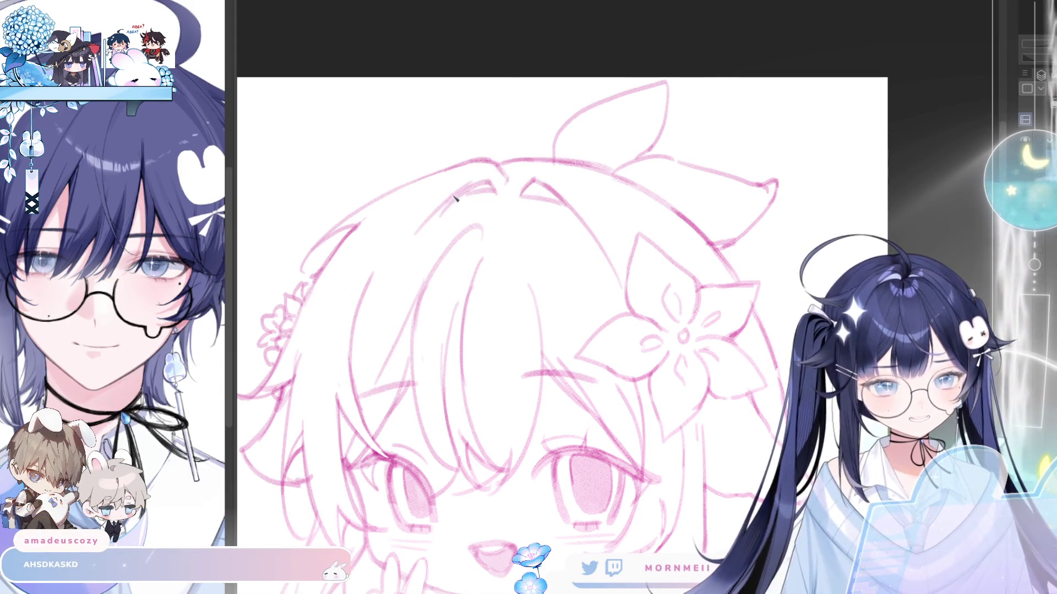
pyautogui.moveTo(486, 182); pyautogui.dragTo(487, 196)
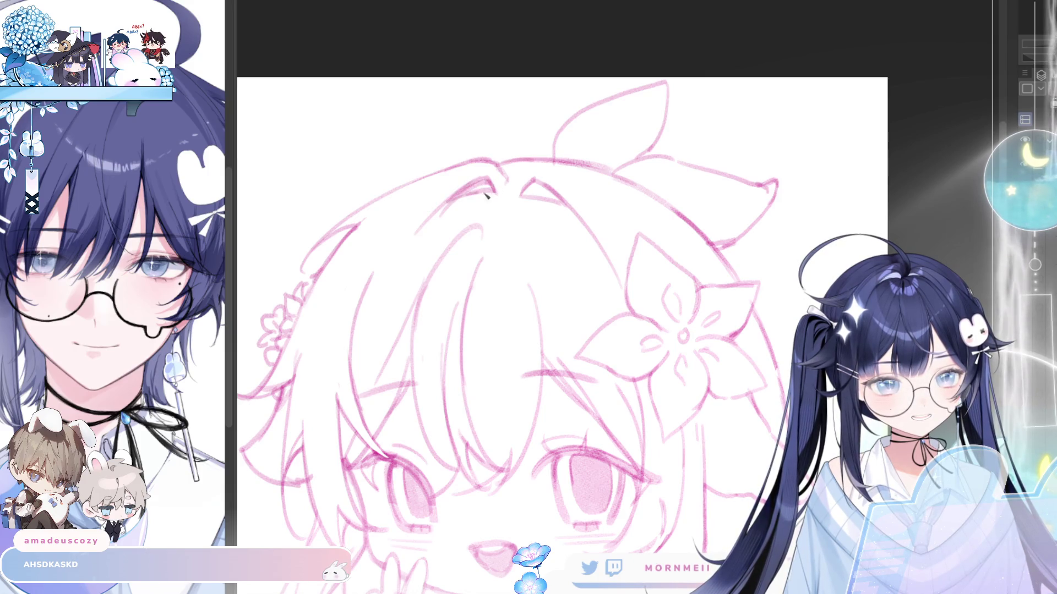
pyautogui.scroll(-1, 545, 179)
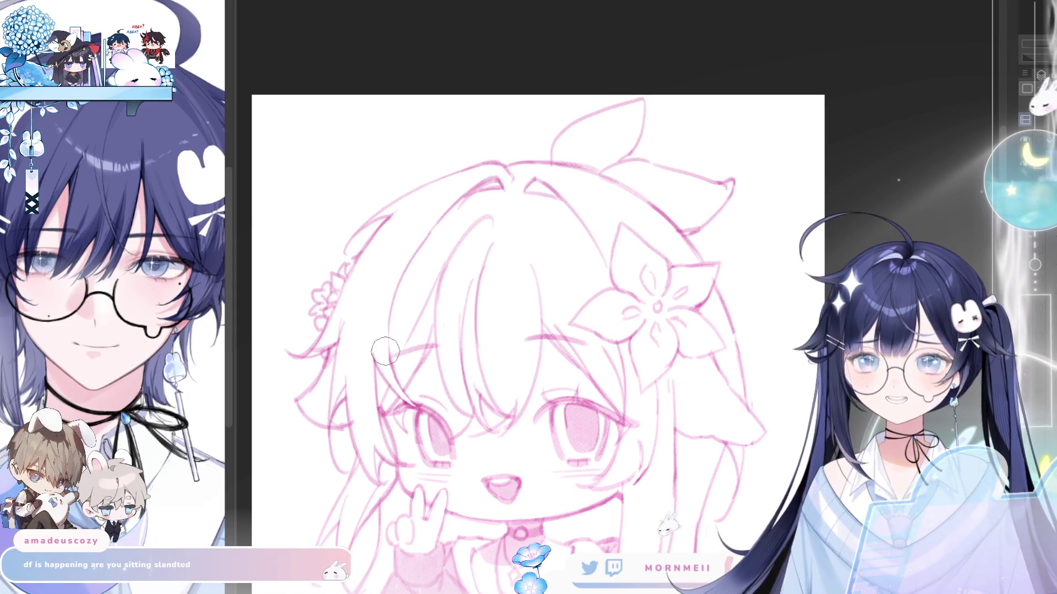
pyautogui.scroll(-3, 527, 342)
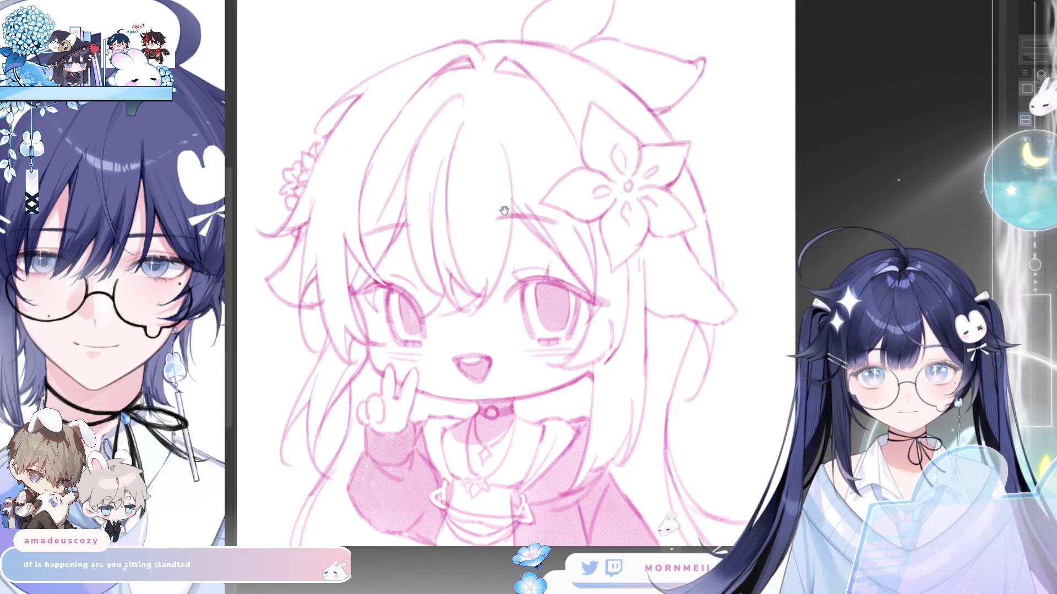
# Reposition the view on the face, checking it mirrored twice.
pyautogui.moveTo(407, 216); pyautogui.dragTo(391, 229)
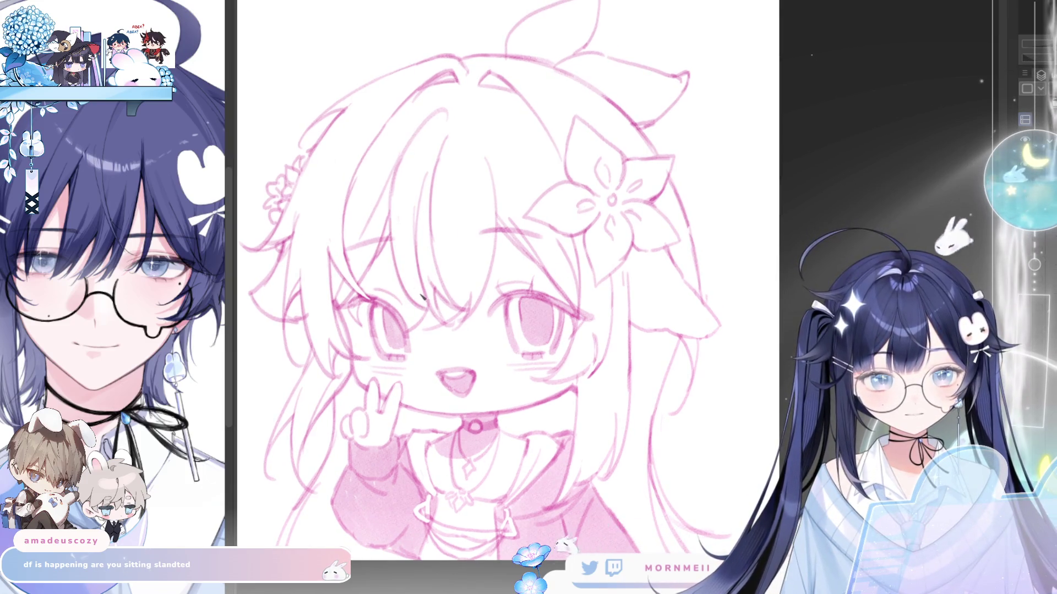
pyautogui.press('h')
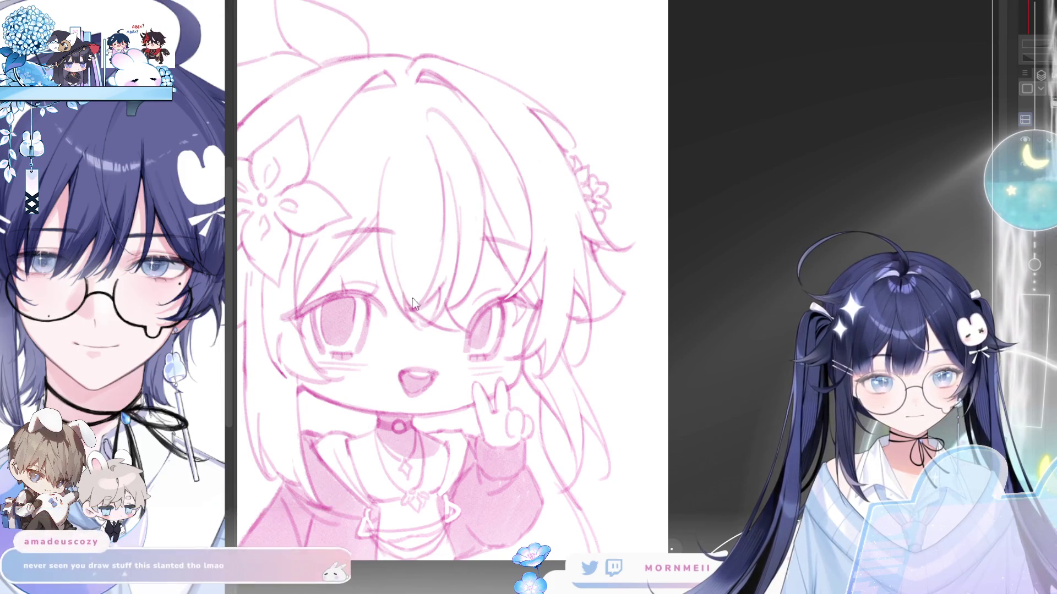
pyautogui.press('h')
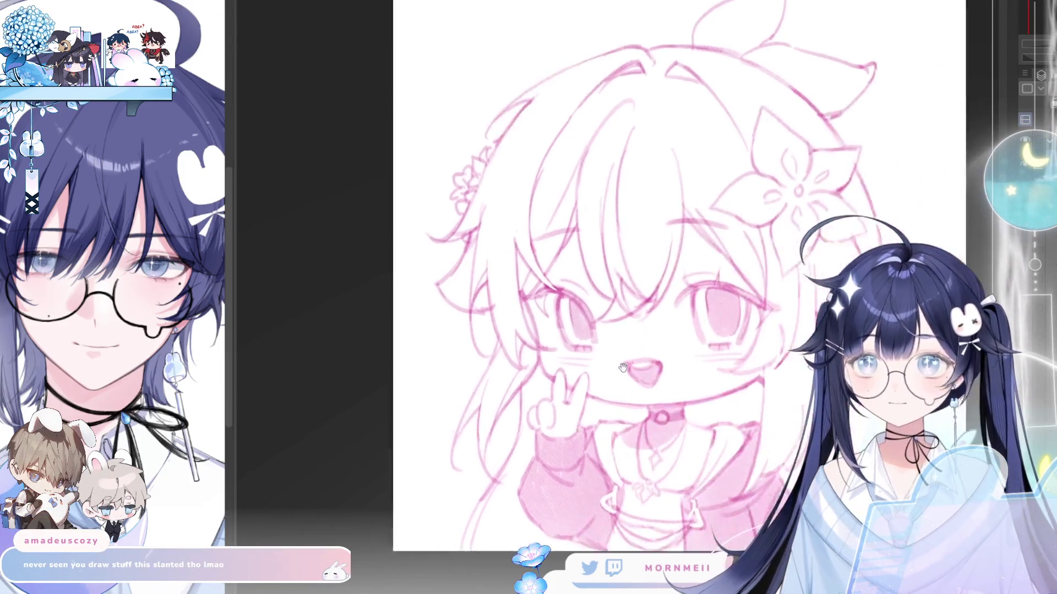
pyautogui.moveTo(622, 367); pyautogui.dragTo(406, 362)
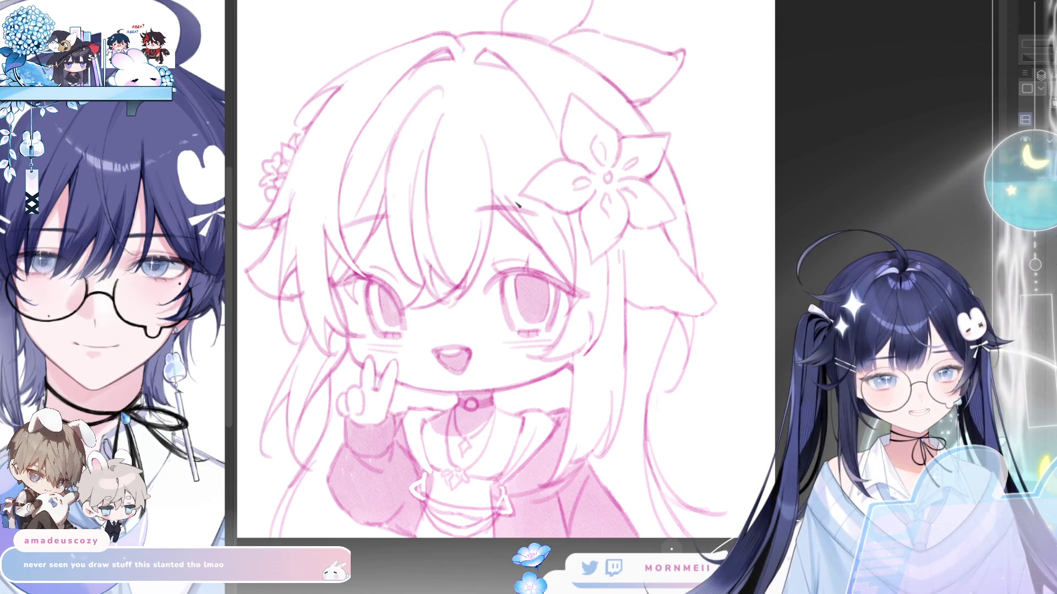
pyautogui.press('h')
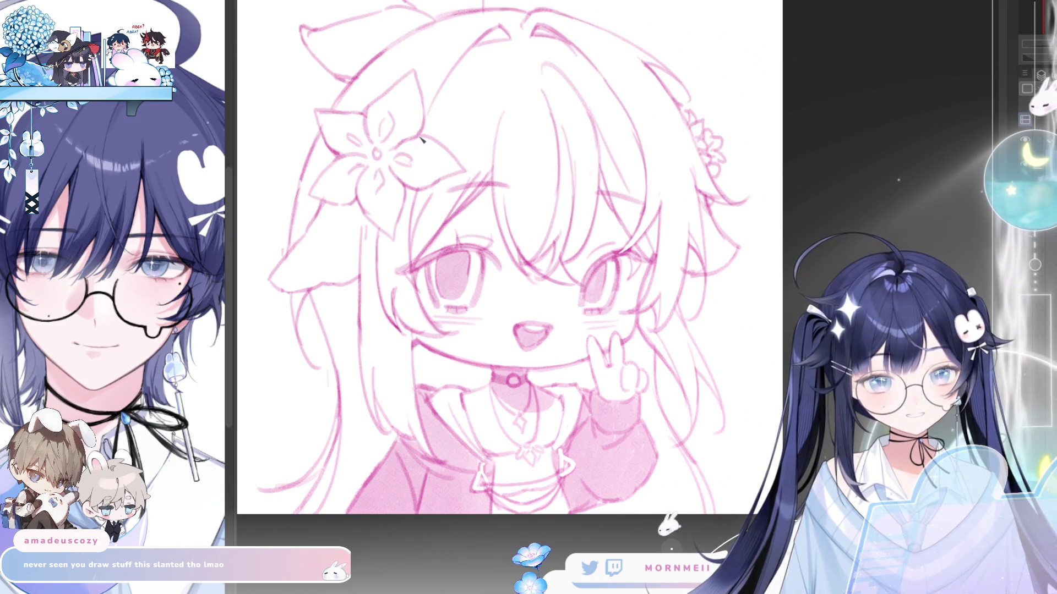
pyautogui.press('h')
pyautogui.moveTo(651, 98); pyautogui.dragTo(528, 132)
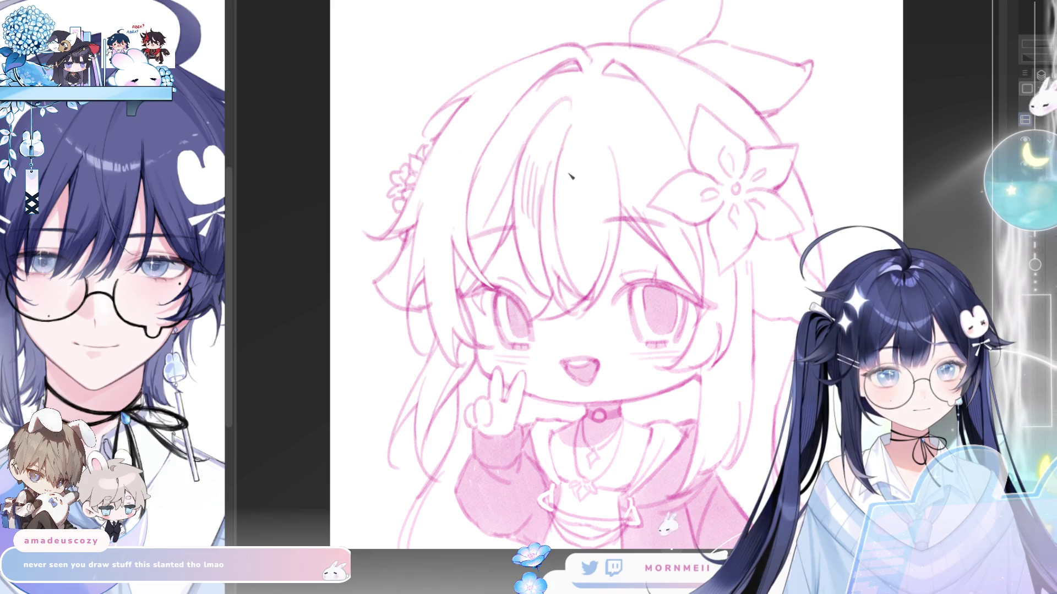
# Hatch three lines into the bangs and two slanted lines in the hair to their left.
pyautogui.moveTo(572, 183)
pyautogui.mouseDown()
pyautogui.moveTo(573, 221)
pyautogui.moveTo(586, 220)
pyautogui.mouseUp()
pyautogui.moveTo(593, 183); pyautogui.dragTo(600, 224)
pyautogui.moveTo(608, 184); pyautogui.dragTo(610, 223)
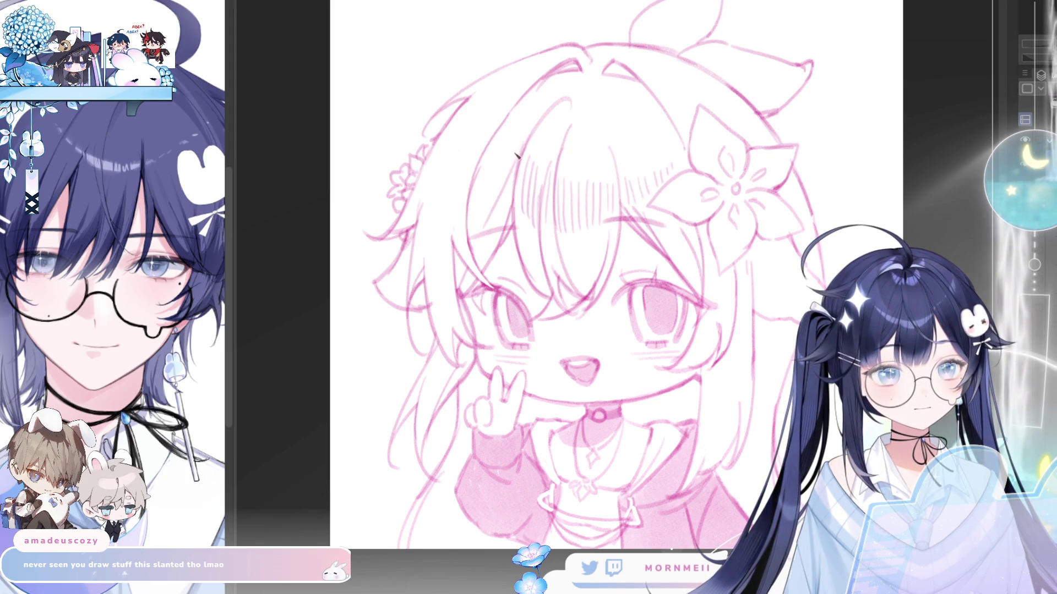
pyautogui.moveTo(518, 144)
pyautogui.mouseDown()
pyautogui.moveTo(502, 185)
pyautogui.moveTo(490, 171)
pyautogui.mouseUp()
pyautogui.moveTo(497, 120); pyautogui.dragTo(486, 144)
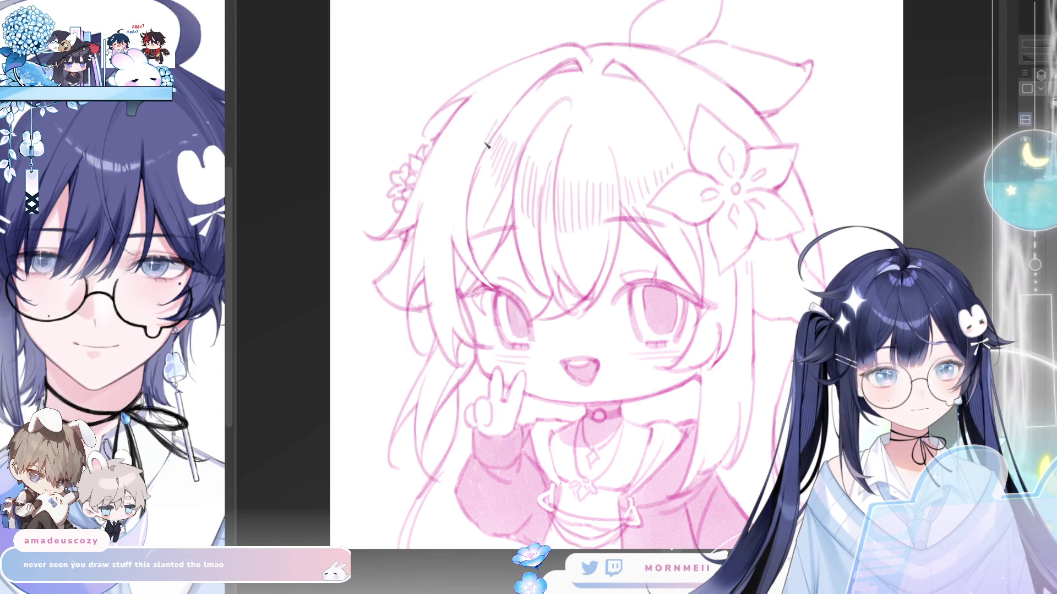
# Bring the top of the canvas into view and redraw the ear outline darker.
pyautogui.press('h')
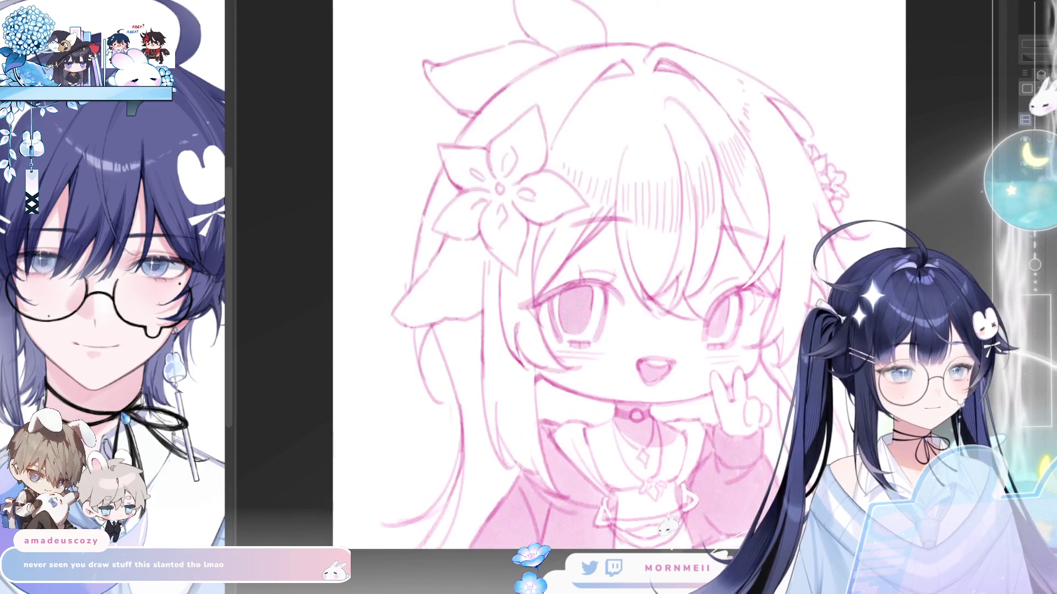
pyautogui.press('h')
pyautogui.moveTo(715, 64); pyautogui.dragTo(692, 157)
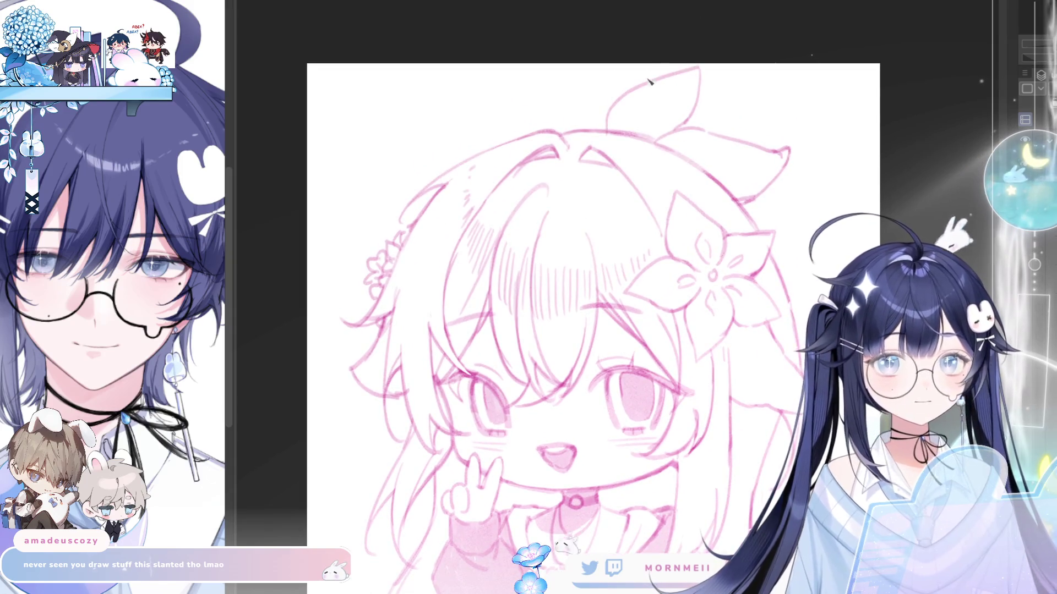
pyautogui.moveTo(610, 127); pyautogui.dragTo(696, 75)
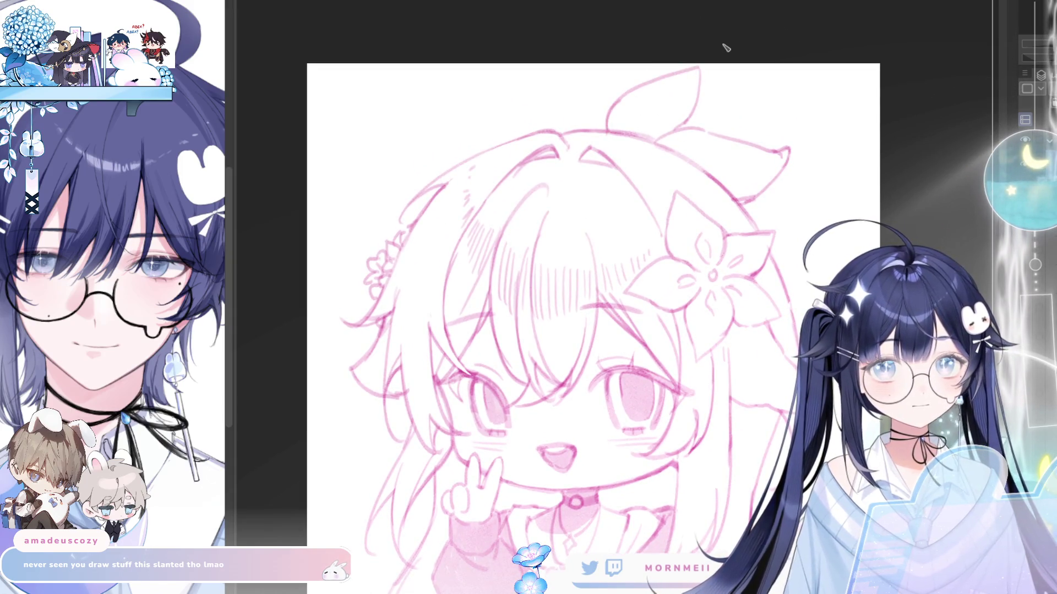
pyautogui.moveTo(612, 127); pyautogui.dragTo(643, 92)
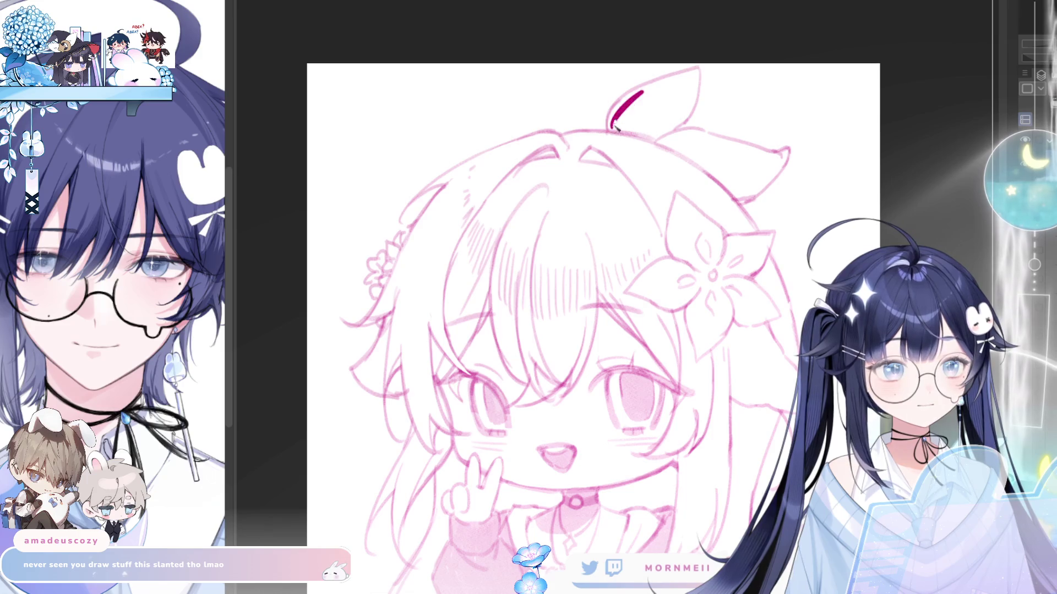
pyautogui.moveTo(614, 126)
pyautogui.mouseDown()
pyautogui.moveTo(633, 105)
pyautogui.moveTo(695, 77)
pyautogui.moveTo(680, 123)
pyautogui.moveTo(696, 83)
pyautogui.moveTo(663, 131)
pyautogui.moveTo(622, 126)
pyautogui.moveTo(642, 118)
pyautogui.mouseUp()
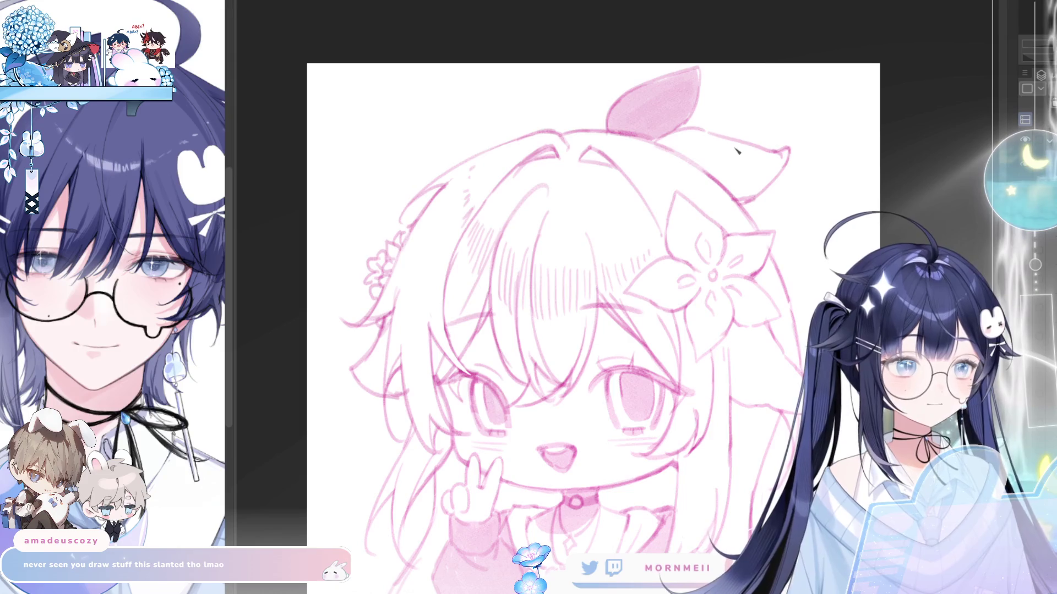
# Shade the ear interior pink and check the sketch mirrored.
pyautogui.moveTo(737, 151)
pyautogui.mouseDown()
pyautogui.moveTo(773, 159)
pyautogui.moveTo(764, 196)
pyautogui.mouseUp()
pyautogui.press('h')
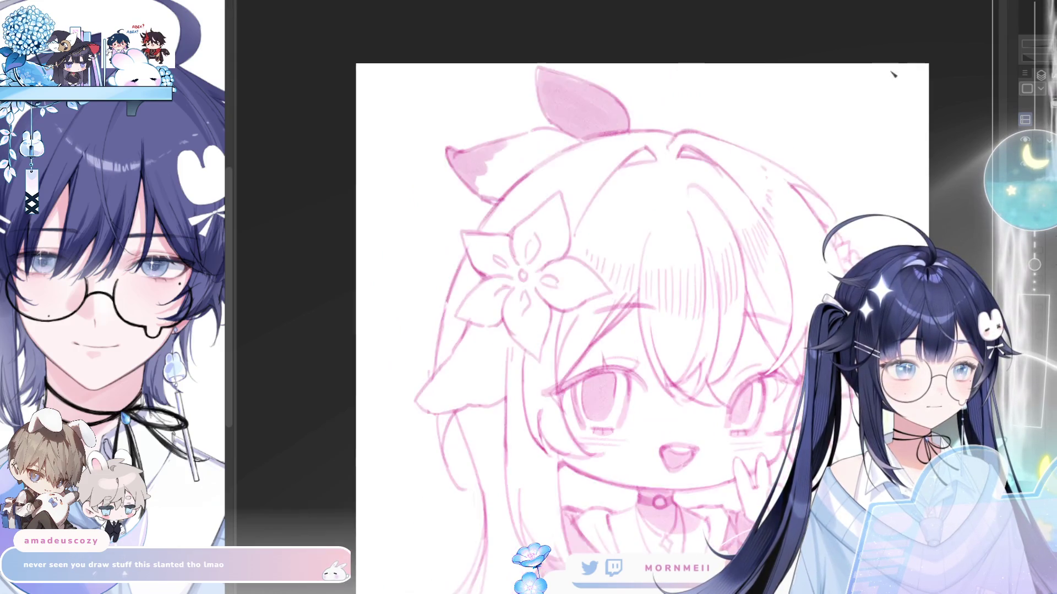
pyautogui.press('h')
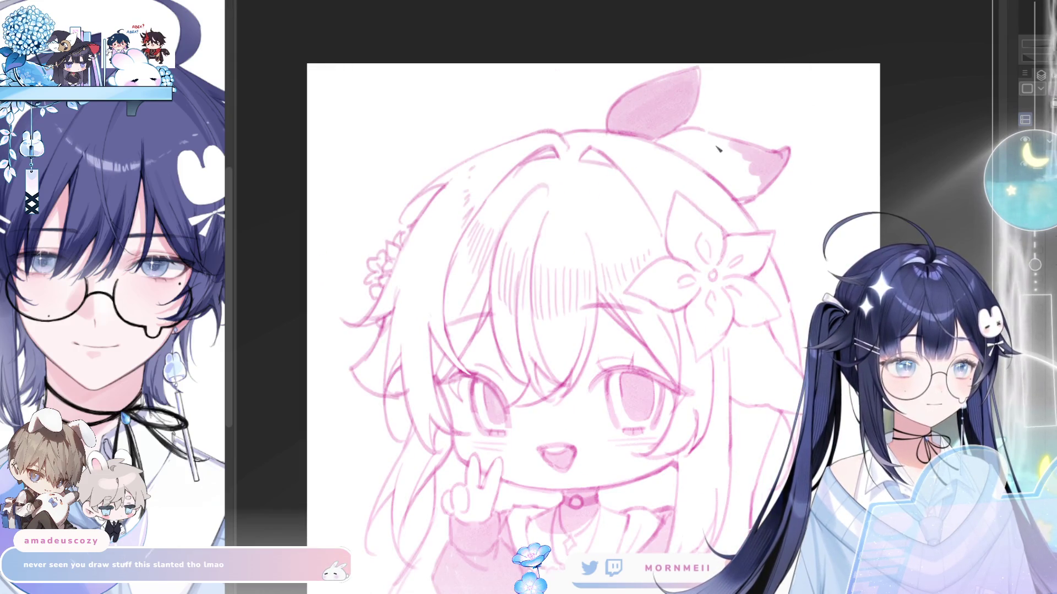
# Zoom out, nudge the sketch layer slightly right, then zoom in above the hair.
pyautogui.hotkey('ctrl', '-')
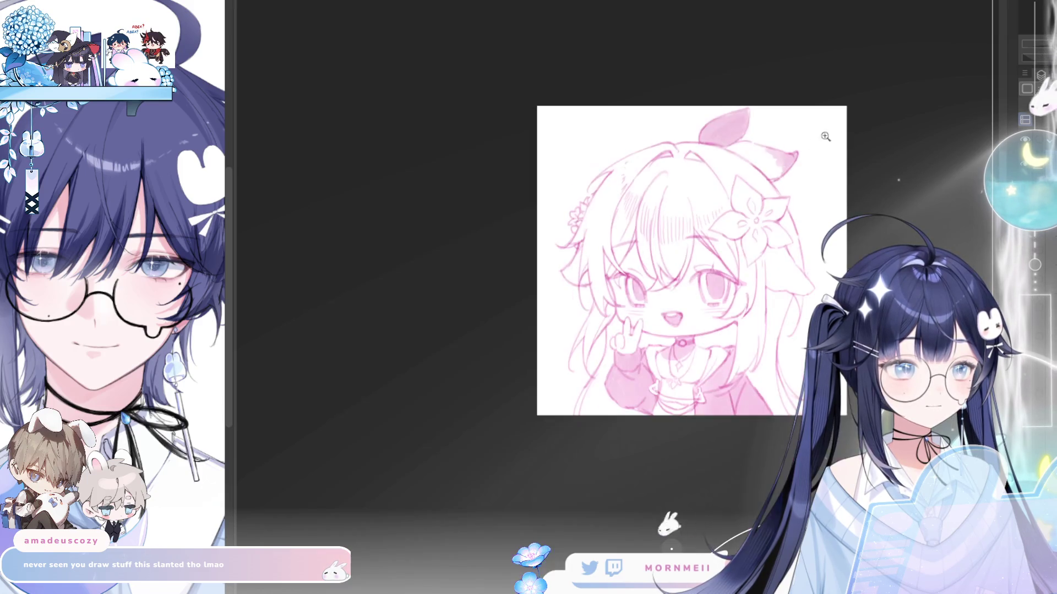
pyautogui.press('h')
pyautogui.press('h')
pyautogui.moveTo(600, 335); pyautogui.dragTo(444, 309)
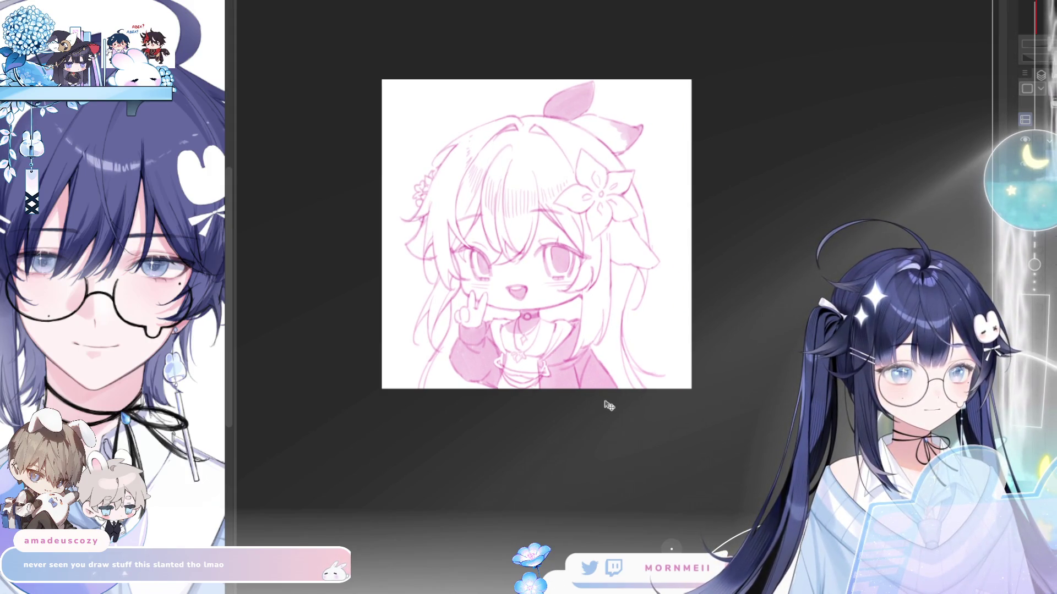
pyautogui.moveTo(601, 403); pyautogui.dragTo(607, 404)
pyautogui.scroll(5, 406, 117)
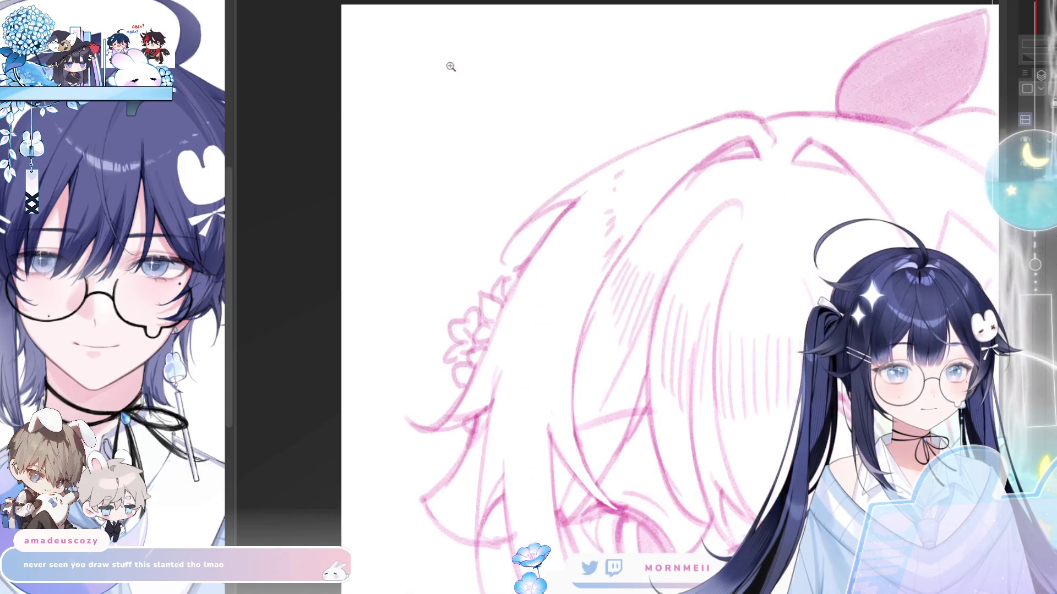
pyautogui.moveTo(495, 191); pyautogui.dragTo(461, 278)
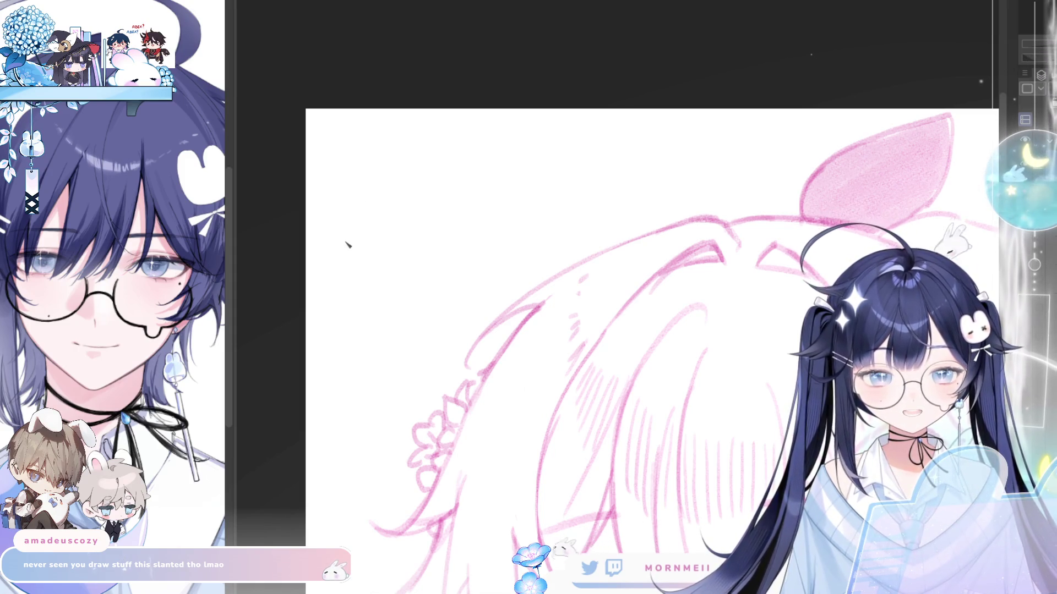
# Handwrite 'for' in the top-left corner after undoing a stray slanted stroke.
pyautogui.moveTo(342, 242); pyautogui.dragTo(493, 176)
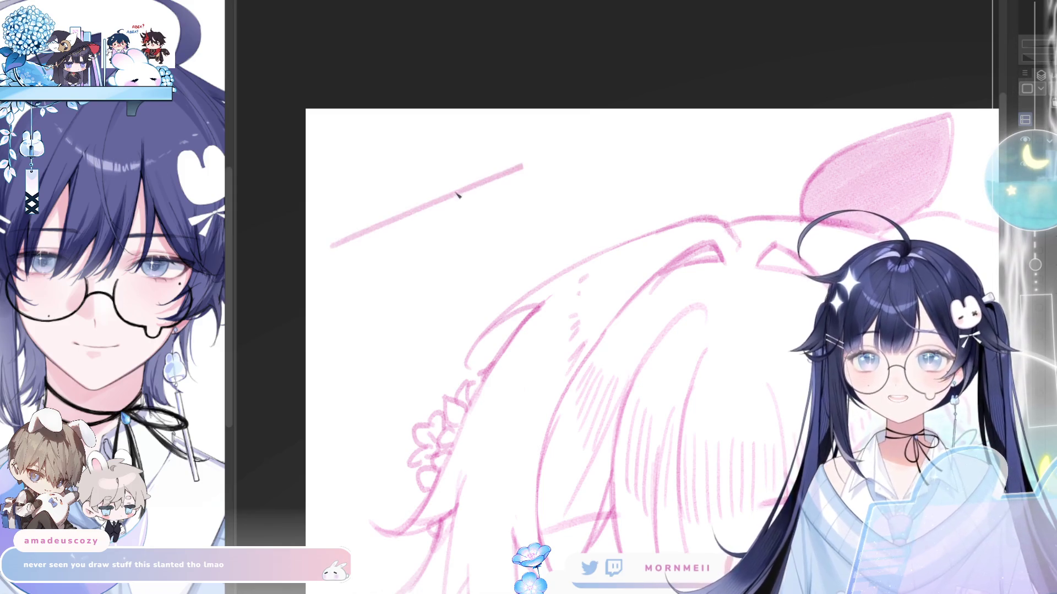
pyautogui.hotkey('ctrl', 'z')
pyautogui.moveTo(347, 205); pyautogui.dragTo(362, 285)
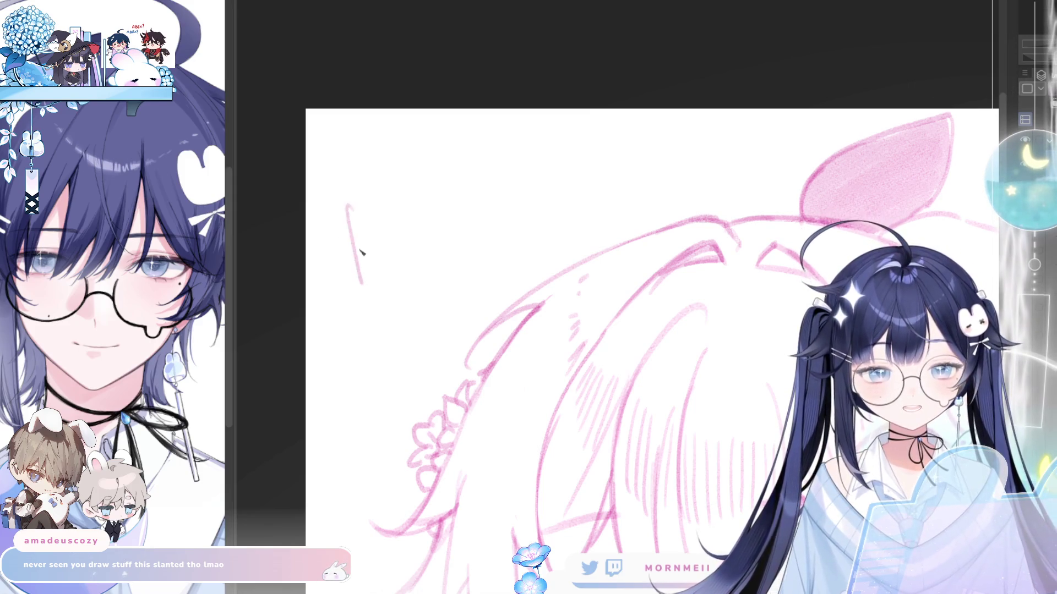
pyautogui.moveTo(371, 247); pyautogui.dragTo(385, 246)
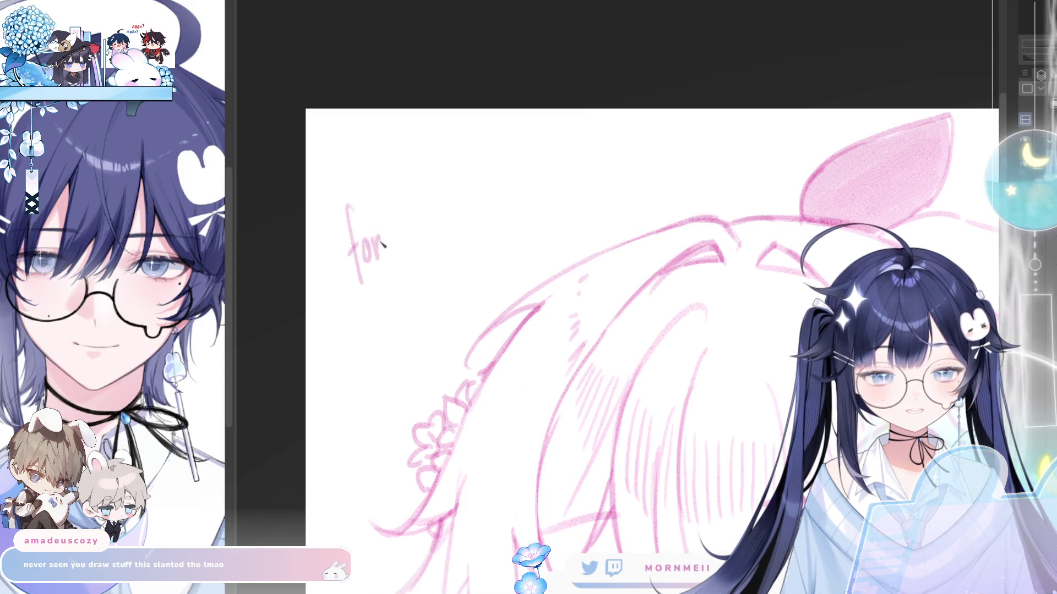
# Write the recipient's name after 'for', redrawing one overextended stroke, then view the whole sketch.
pyautogui.moveTo(414, 185); pyautogui.dragTo(431, 270)
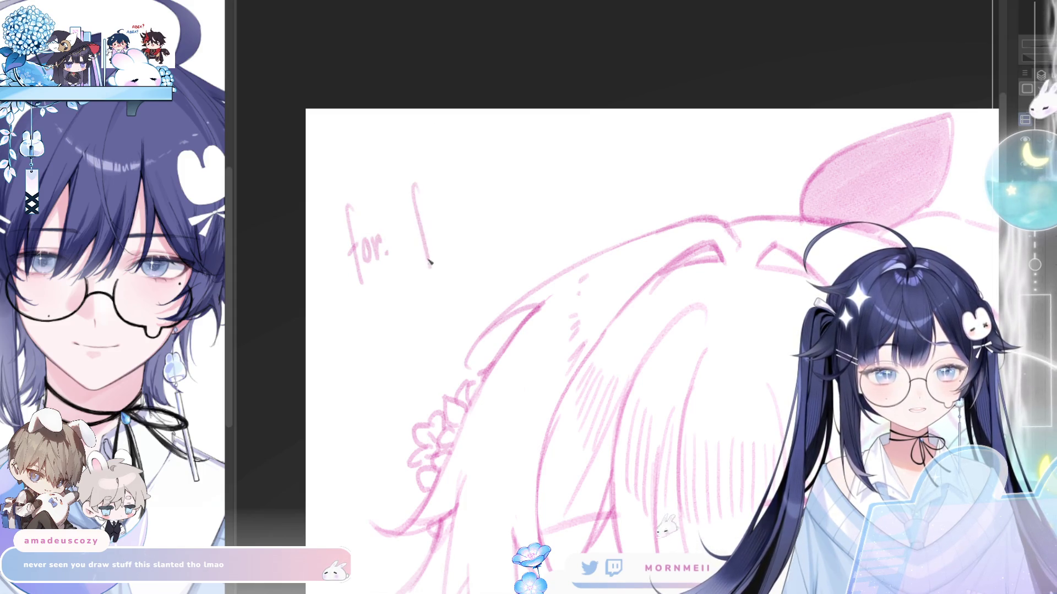
pyautogui.moveTo(418, 234); pyautogui.dragTo(424, 240)
pyautogui.hotkey('ctrl', 'z')
pyautogui.hotkey('ctrl', 'z')
pyautogui.moveTo(413, 185)
pyautogui.mouseDown()
pyautogui.moveTo(431, 270)
pyautogui.moveTo(429, 230)
pyautogui.moveTo(439, 235)
pyautogui.mouseUp()
pyautogui.moveTo(442, 233); pyautogui.dragTo(452, 219)
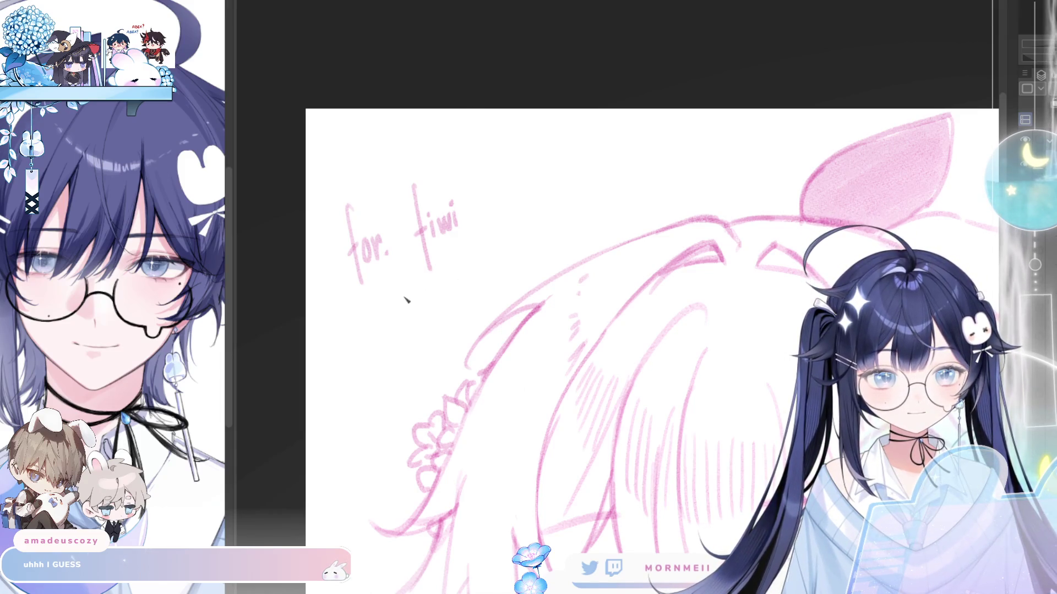
pyautogui.hotkey('ctrl', '0')
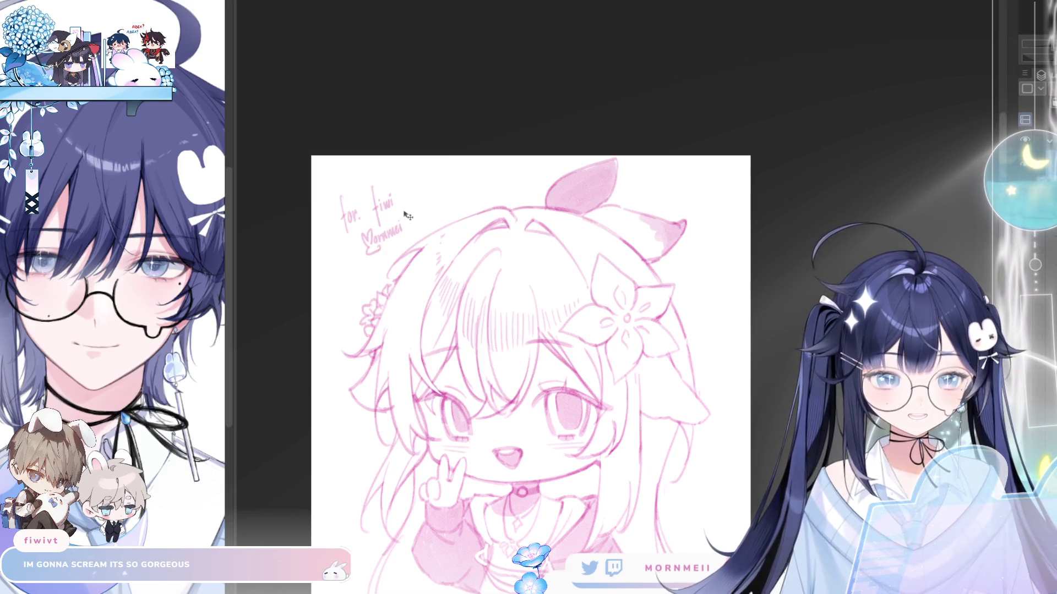
pyautogui.scroll(3, 330, 237)
pyautogui.scroll(-2, 429, 231)
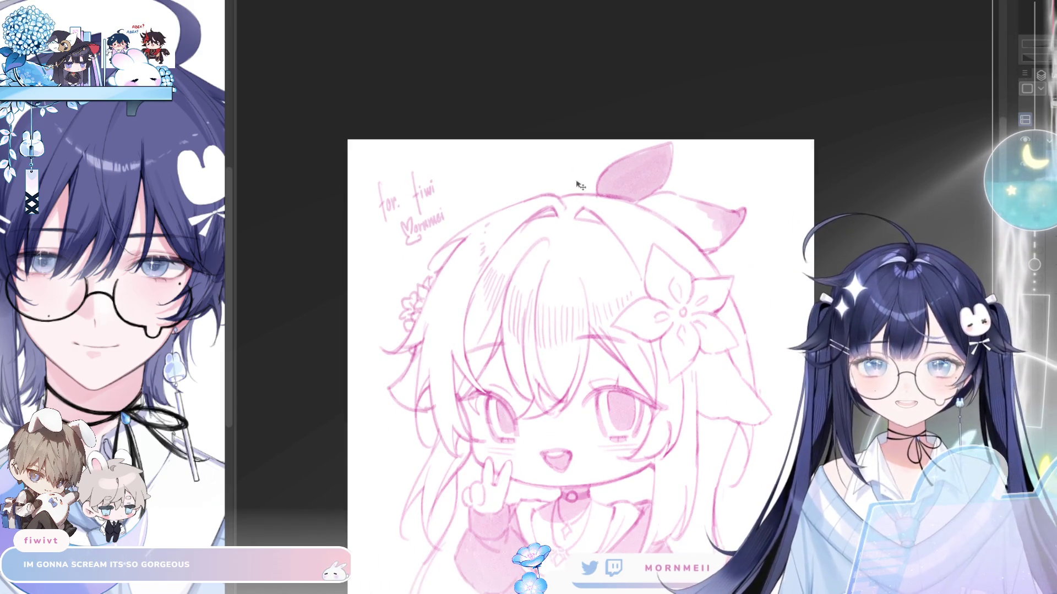
pyautogui.scroll(1, 618, 198)
pyautogui.moveTo(597, 311); pyautogui.dragTo(601, 222)
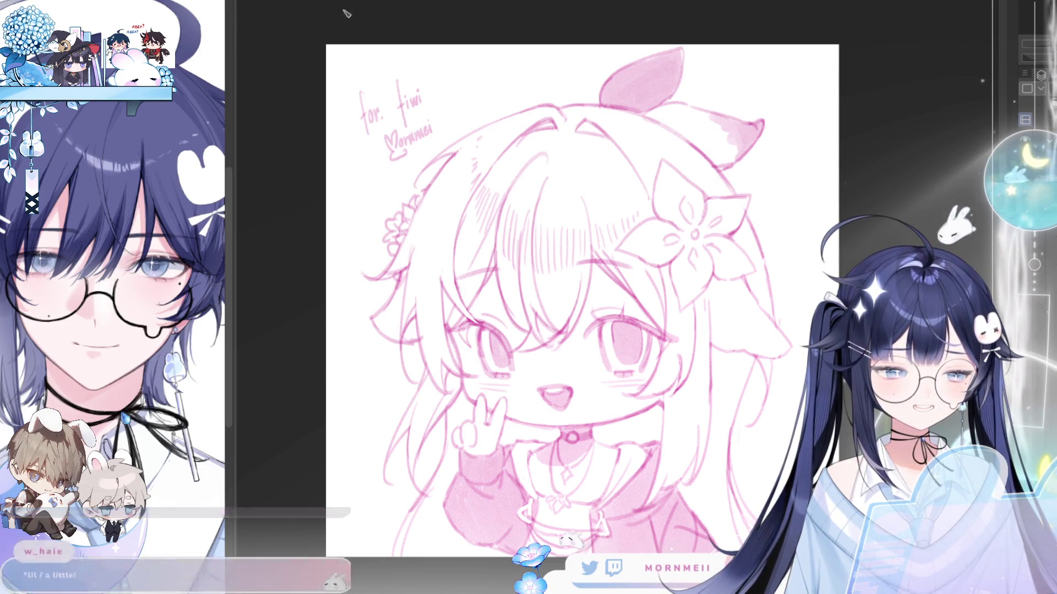
# Widen the reference image panel by dragging its divider.
pyautogui.moveTo(230, 16)
pyautogui.mouseDown()
pyautogui.moveTo(588, 12)
pyautogui.moveTo(543, 22)
pyautogui.moveTo(543, 33)
pyautogui.mouseUp()
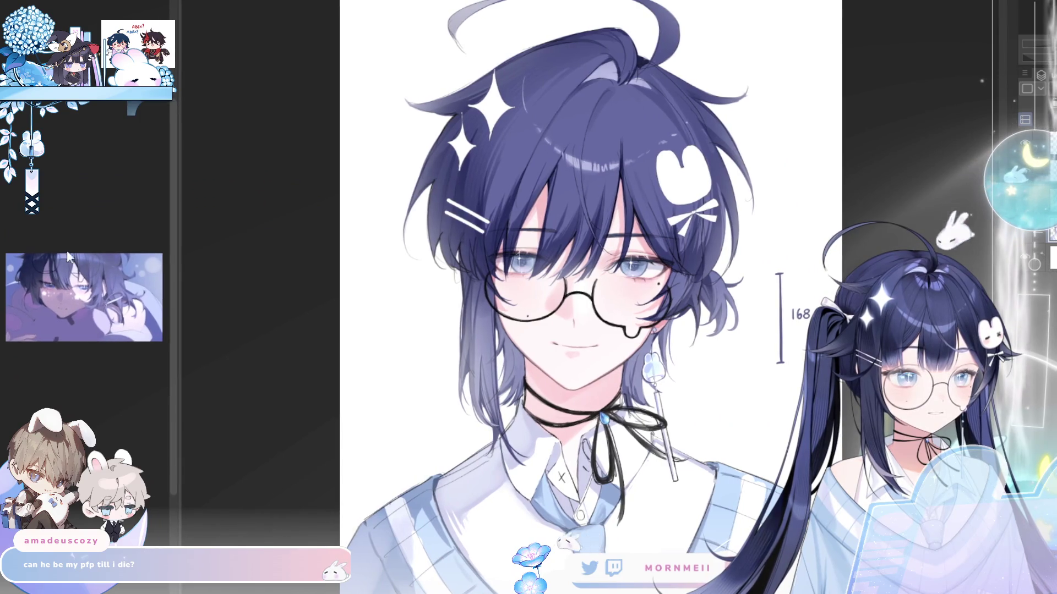
pyautogui.scroll(5, 88, 308)
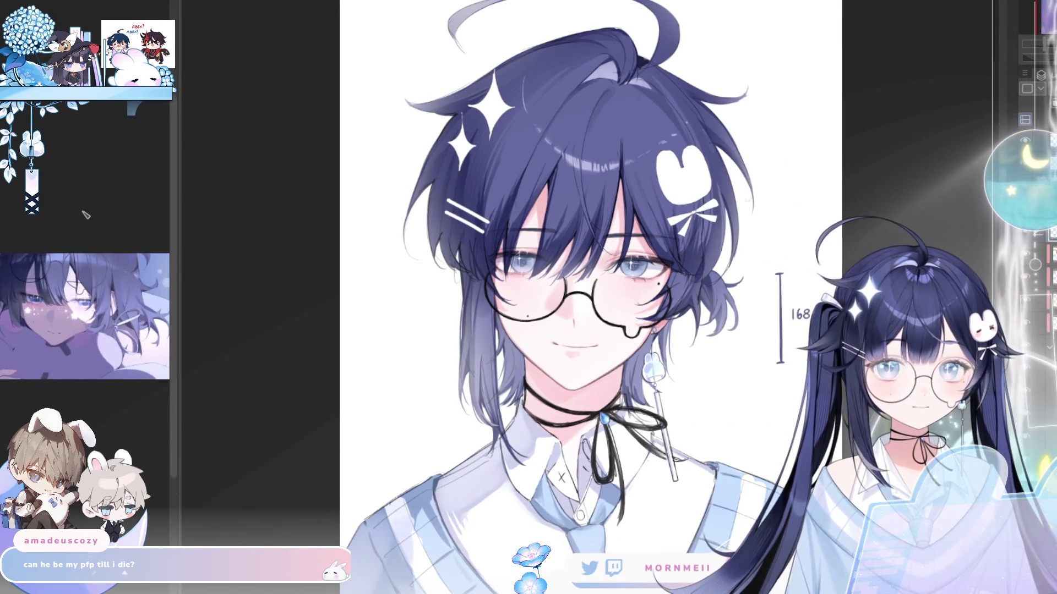
pyautogui.scroll(2, 134, 228)
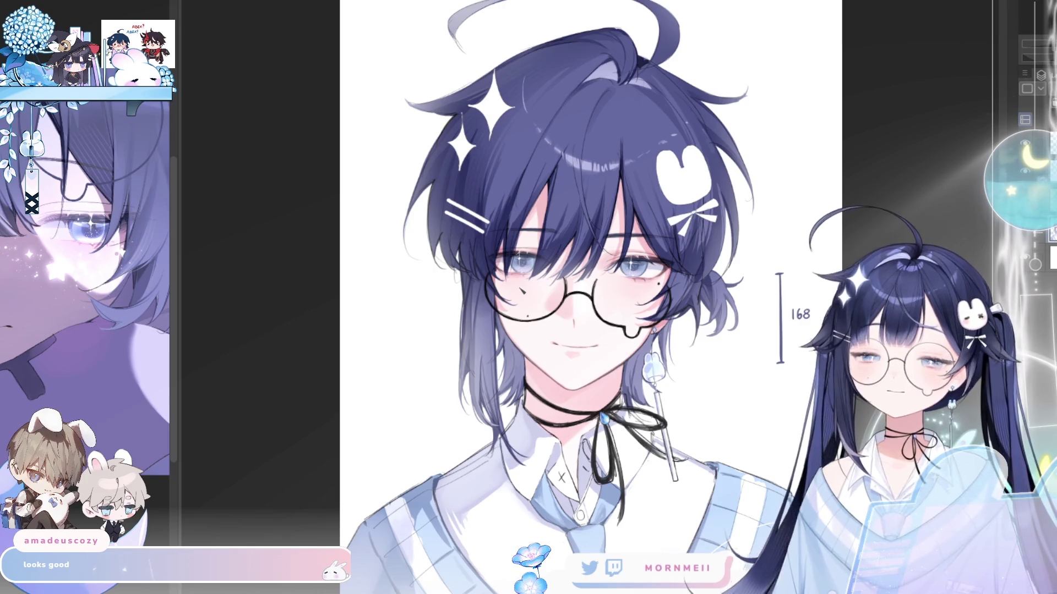
pyautogui.press('h')
pyautogui.press('h')
pyautogui.scroll(-5, 426, 304)
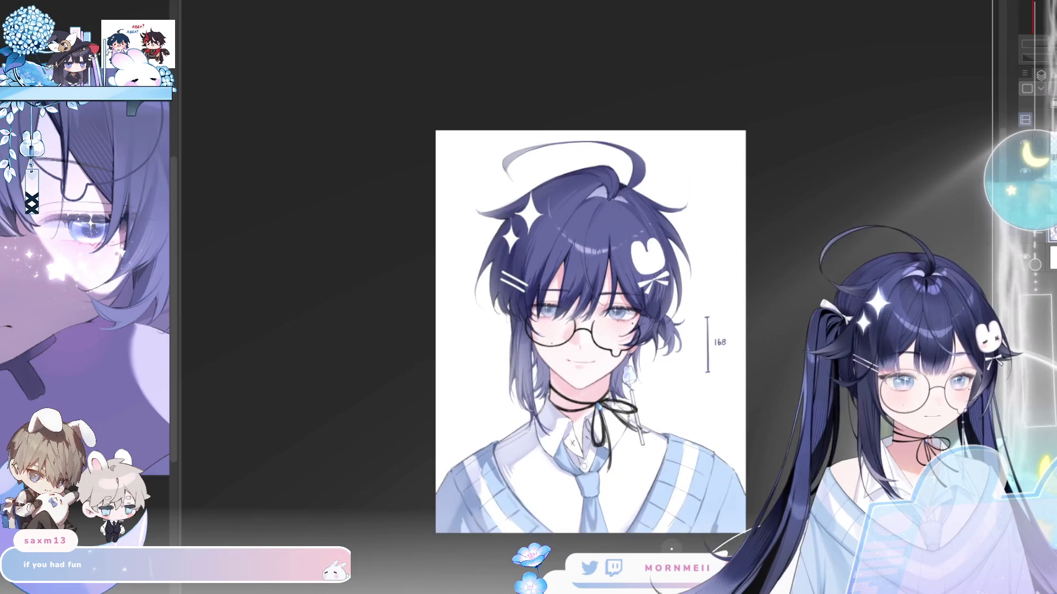
pyautogui.scroll(6, 425, 305)
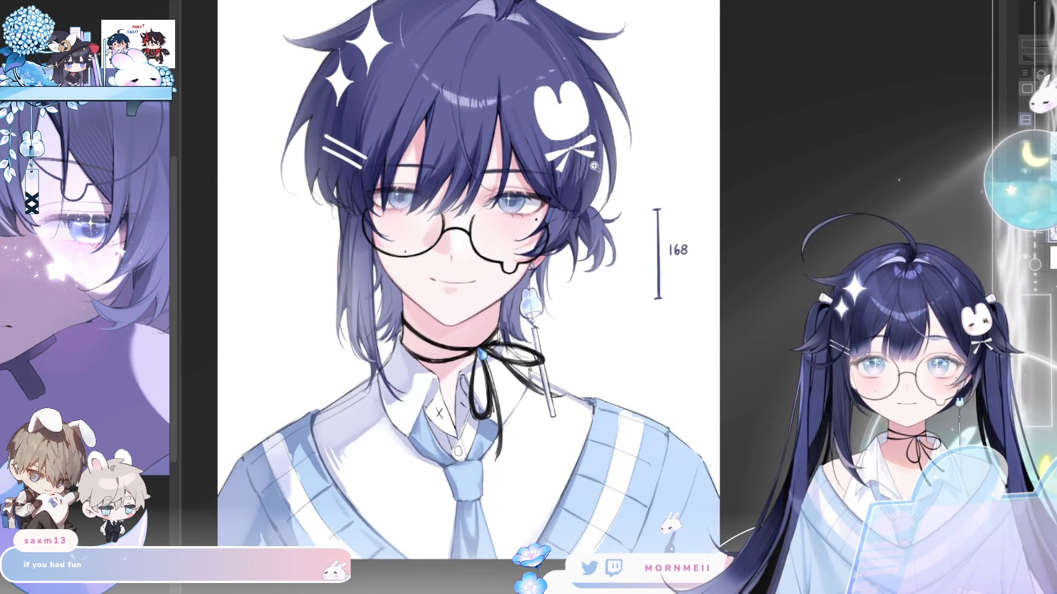
pyautogui.scroll(2, 492, 285)
pyautogui.moveTo(493, 285); pyautogui.dragTo(463, 313)
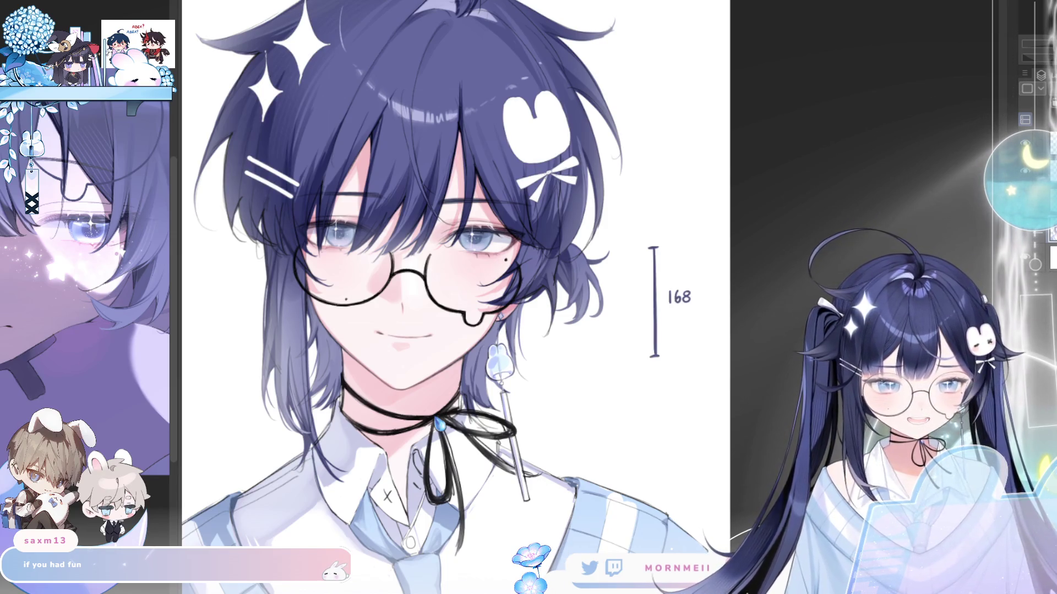
pyautogui.click(1024, 165)
pyautogui.click(1025, 165)
pyautogui.scroll(2, 285, 329)
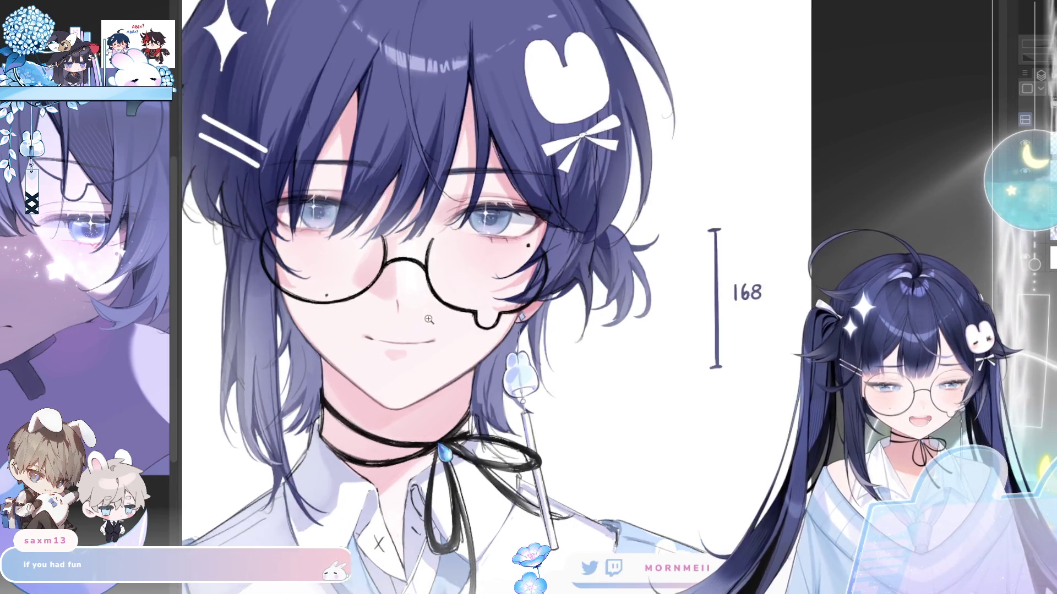
pyautogui.hotkey('ctrl', 't')
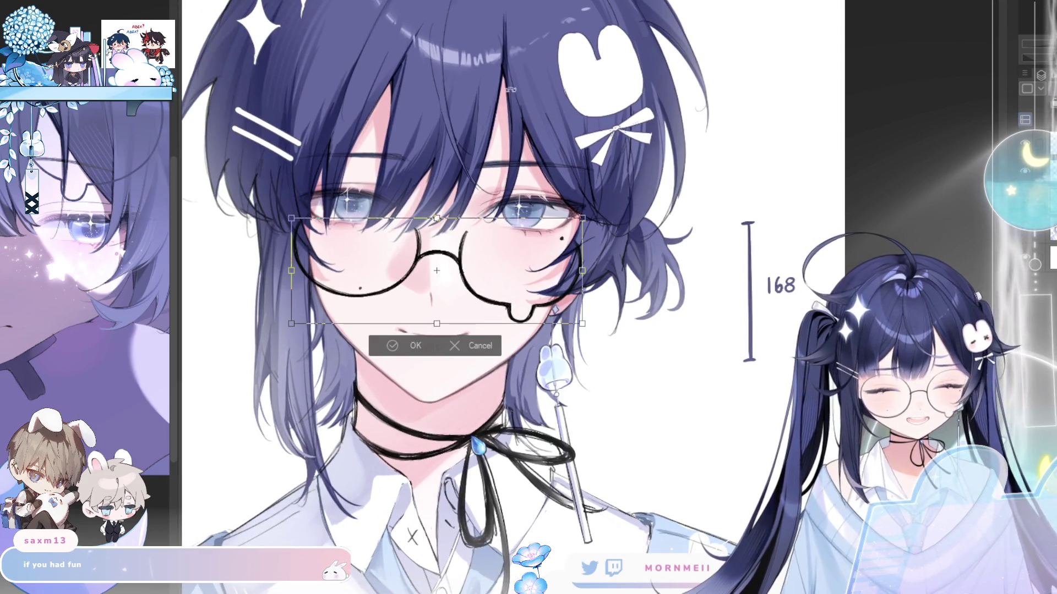
# Rotate the glasses slightly counter-clockwise, confirm, and check the result at full view.
pyautogui.moveTo(585, 259)
pyautogui.mouseDown()
pyautogui.moveTo(585, 247)
pyautogui.moveTo(604, 254)
pyautogui.mouseUp()
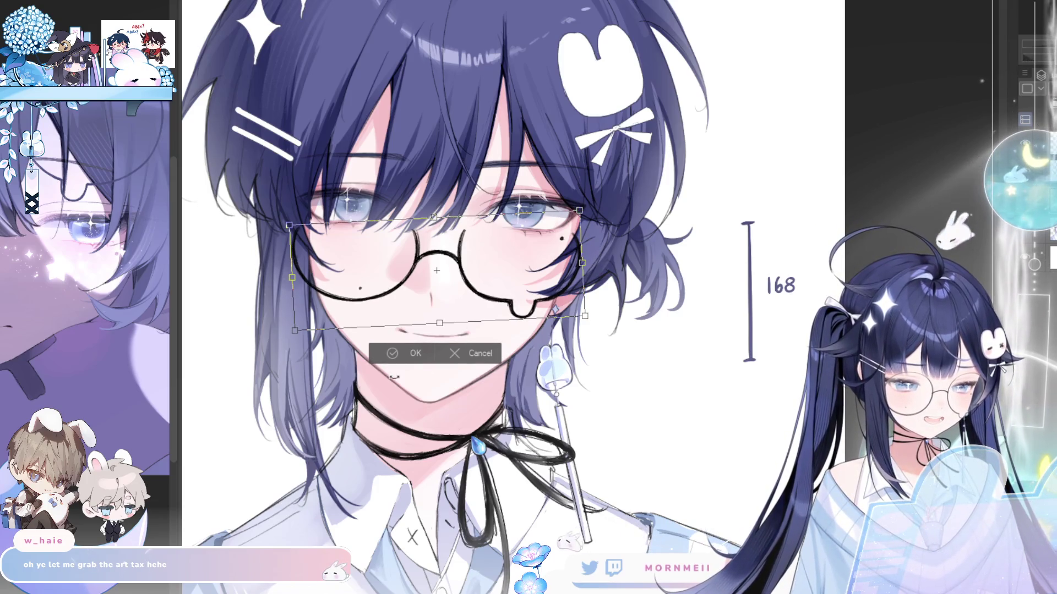
pyautogui.click(394, 353)
pyautogui.hotkey('ctrl', '0')
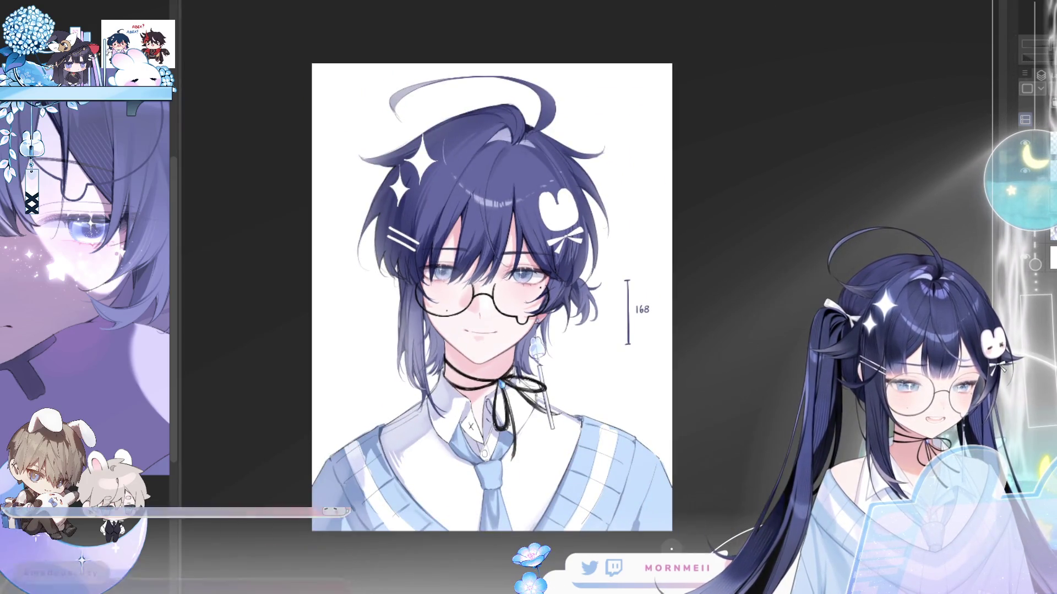
pyautogui.click(582, 292)
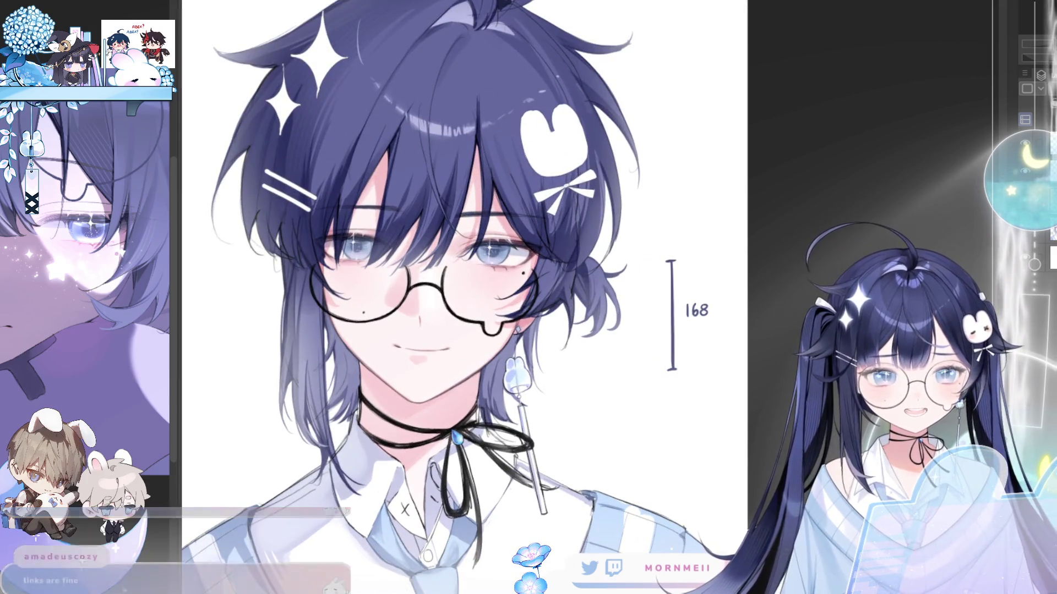
# Rotate the glasses slightly clockwise, commit, and mirror the canvas to check.
pyautogui.hotkey('ctrl', 't')
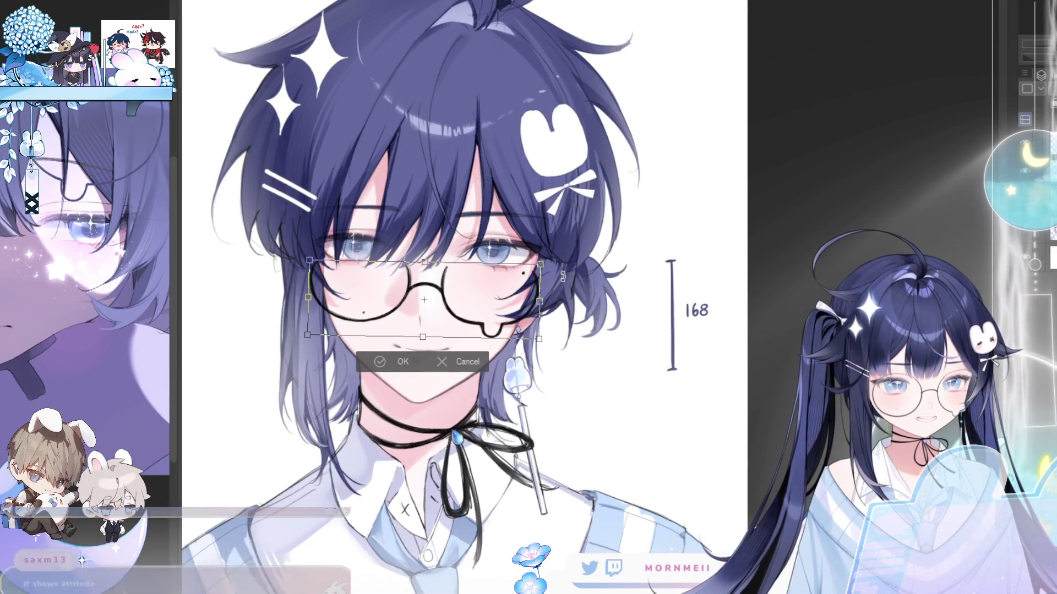
pyautogui.moveTo(563, 273)
pyautogui.mouseDown()
pyautogui.moveTo(563, 294)
pyautogui.moveTo(498, 322)
pyautogui.mouseUp()
pyautogui.press('Return')
pyautogui.press('h')
pyautogui.press('h')
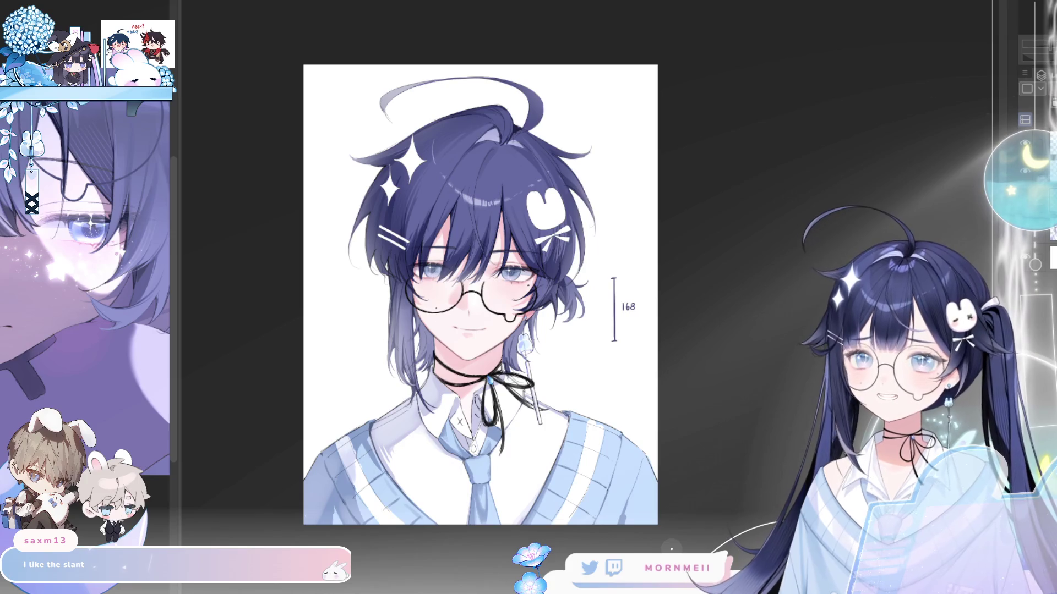
# Zoom in on the face and adjust the glasses' width slightly before confirming the transform.
pyautogui.moveTo(423, 189); pyautogui.dragTo(526, 306)
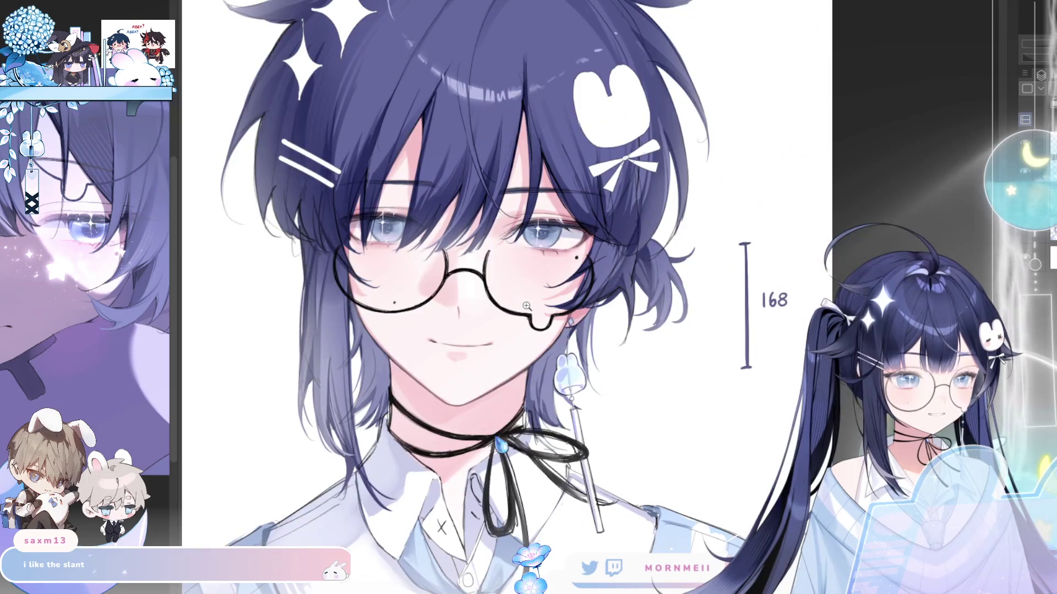
pyautogui.hotkey('ctrl', 't')
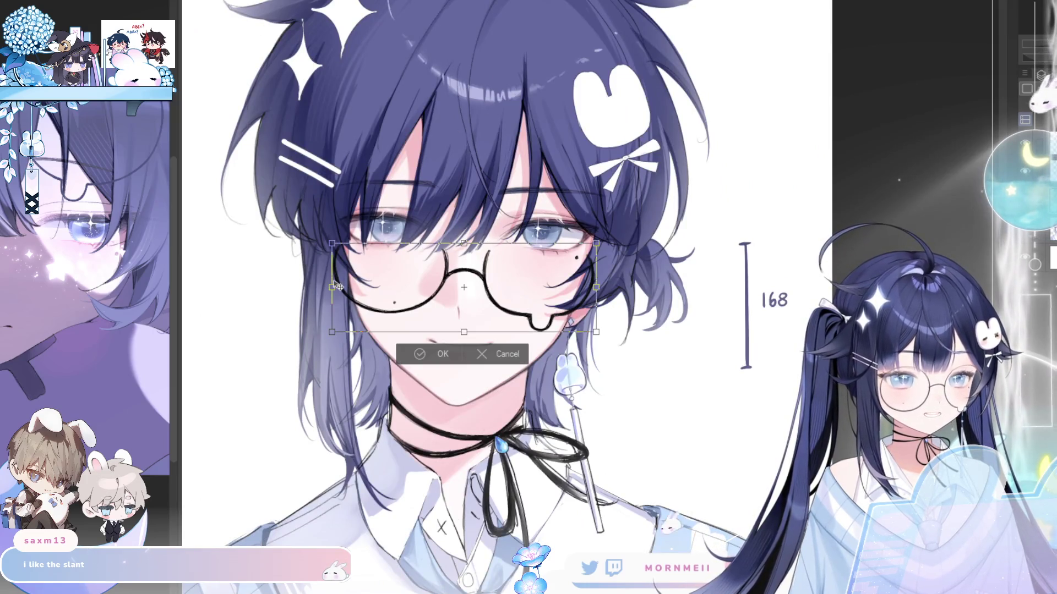
pyautogui.moveTo(332, 287); pyautogui.dragTo(328, 287)
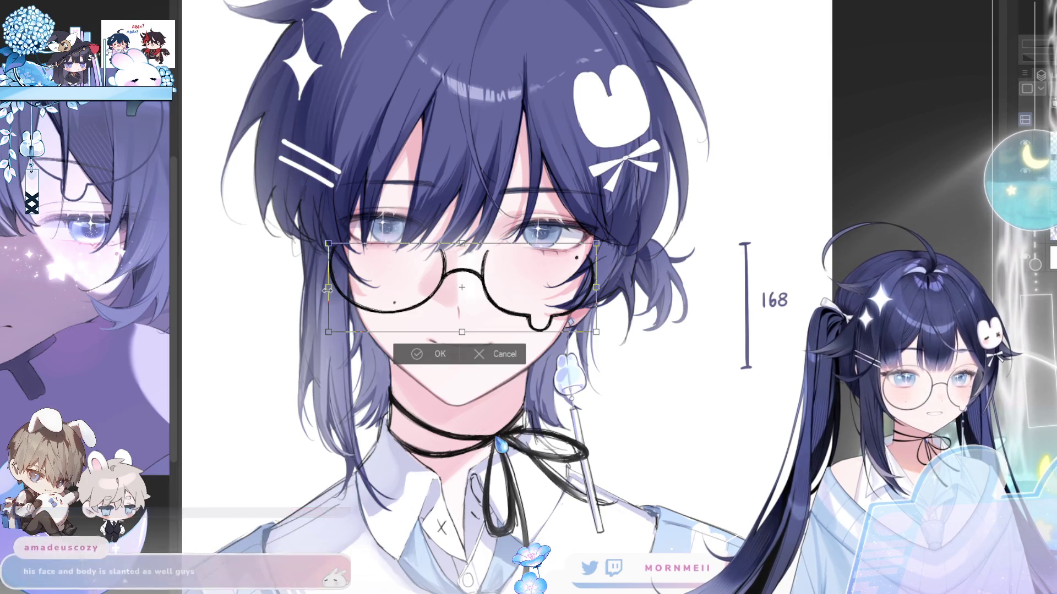
pyautogui.moveTo(328, 287); pyautogui.dragTo(329, 288)
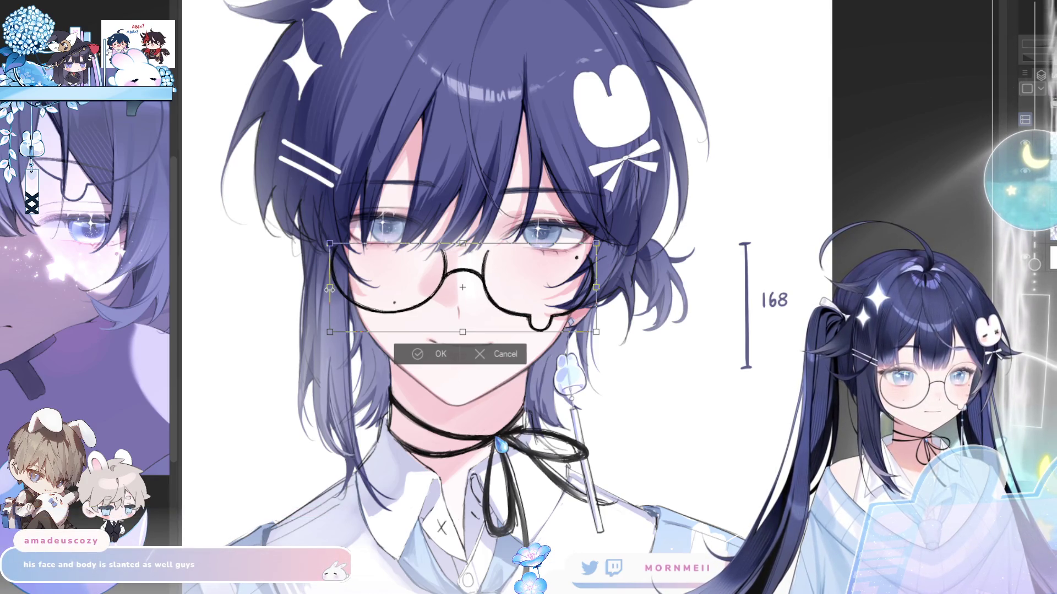
pyautogui.click(419, 352)
# Review the portrait by fitting it to view, zooming on the face, and flipping horizontally.
pyautogui.hotkey('ctrl', '0')
pyautogui.press('h')
pyautogui.press('h')
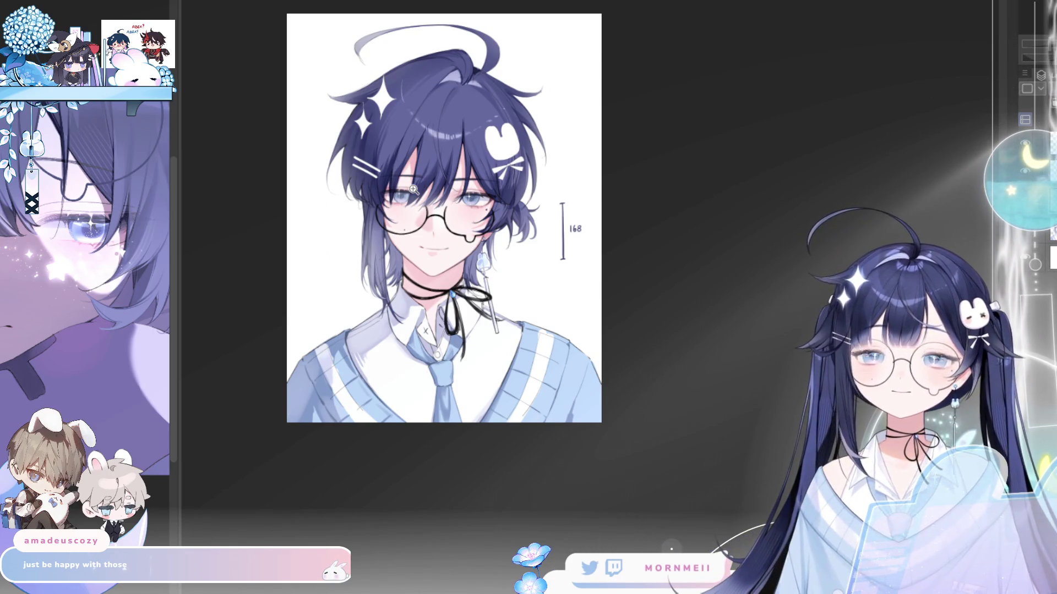
pyautogui.moveTo(480, 195)
pyautogui.mouseDown()
pyautogui.moveTo(553, 363)
pyautogui.moveTo(597, 297)
pyautogui.mouseUp()
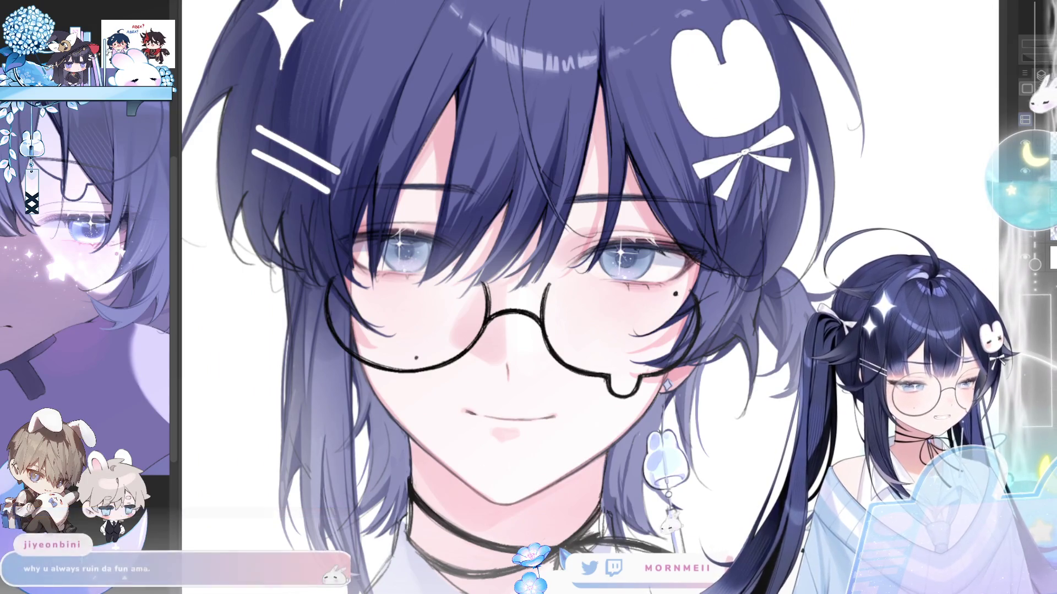
pyautogui.press('h')
pyautogui.press('h')
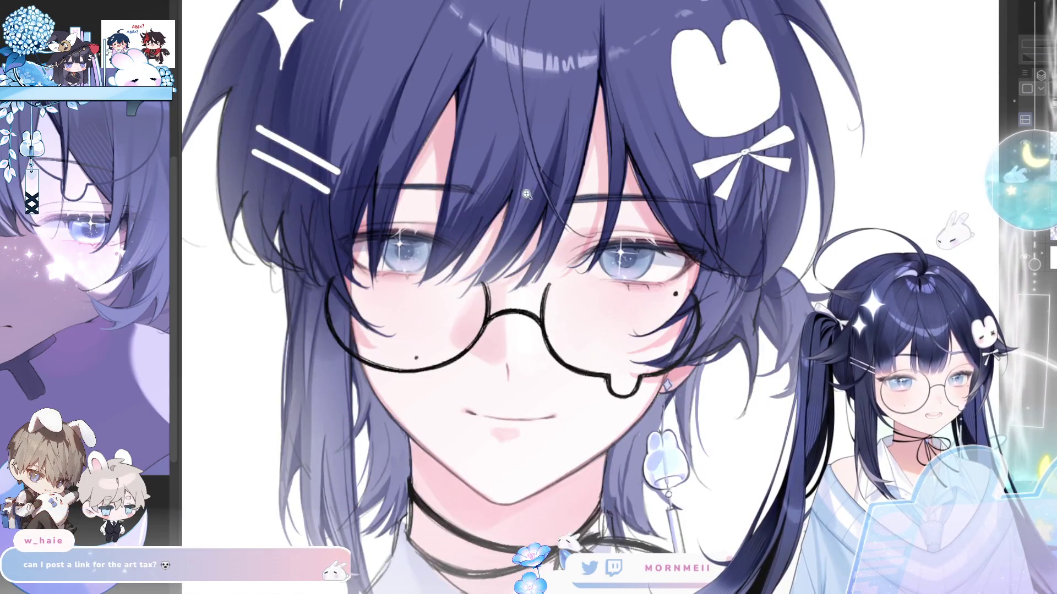
pyautogui.scroll(3, 414, 157)
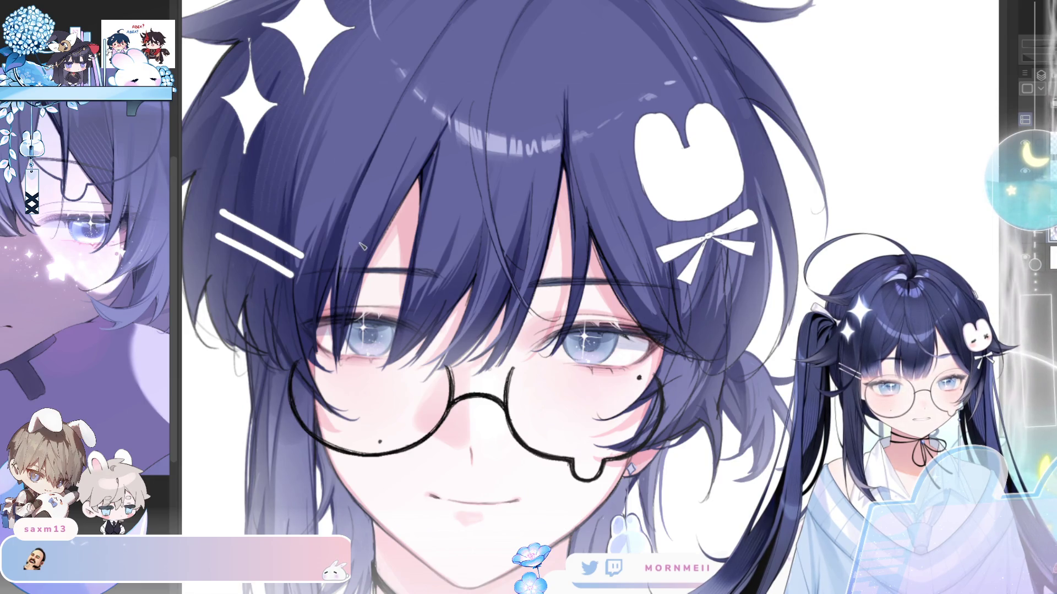
pyautogui.scroll(-2, 391, 179)
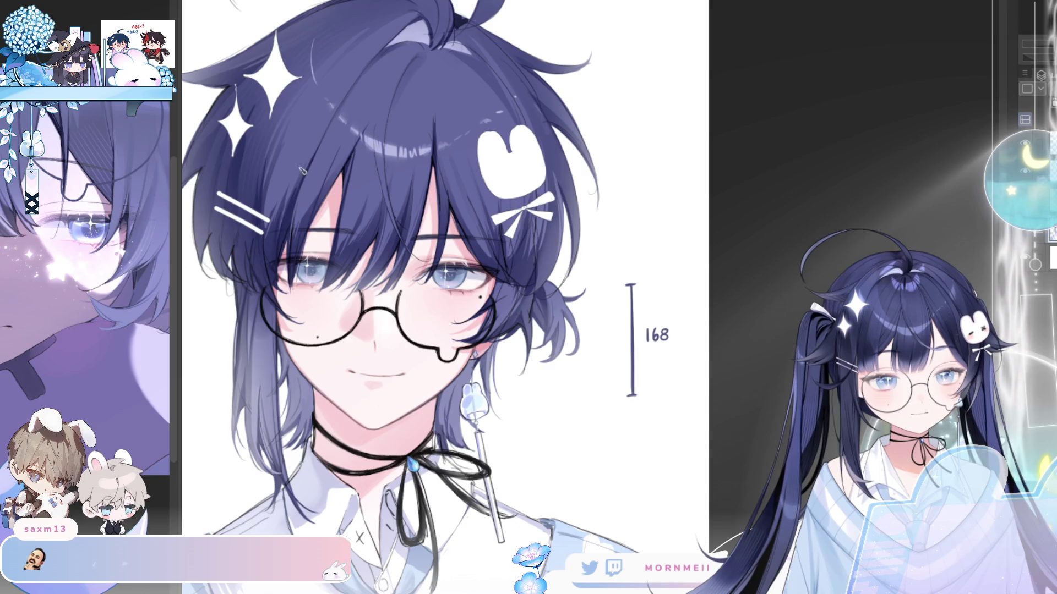
# Select the brush, then switch to the pixel-art hooded creature canvas and zoom out.
pyautogui.keyDown('alt'); pyautogui.click(330, 128); pyautogui.keyUp('alt')
pyautogui.click(308, 99)
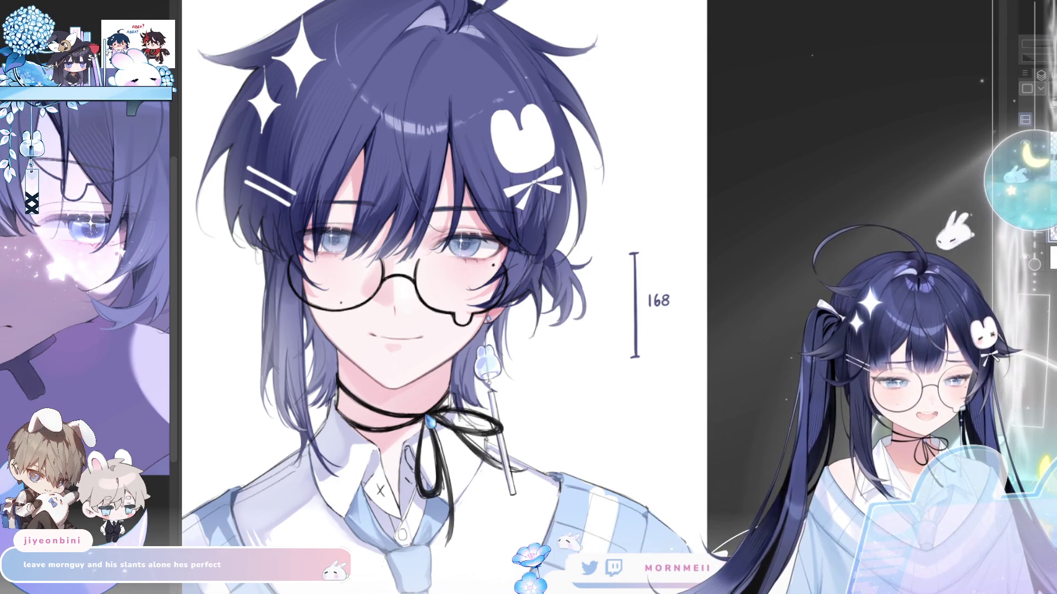
pyautogui.hotkey('ctrl', 'Tab')
pyautogui.hotkey('ctrl', '-')
pyautogui.moveTo(591, 180); pyautogui.dragTo(527, 99)
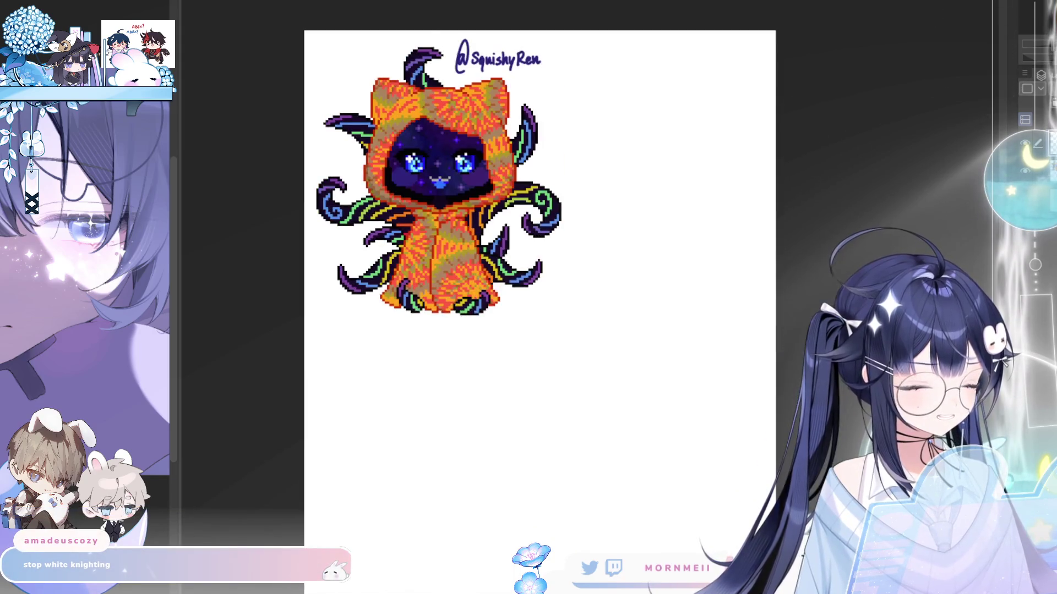
# Move the pasted red-haired artwork to the page's top right and zoom in on it.
pyautogui.hotkey('ctrl', '-')
pyautogui.moveTo(342, 54)
pyautogui.mouseDown()
pyautogui.moveTo(474, 88)
pyautogui.moveTo(564, 92)
pyautogui.mouseUp()
pyautogui.scroll(1, 603, 55)
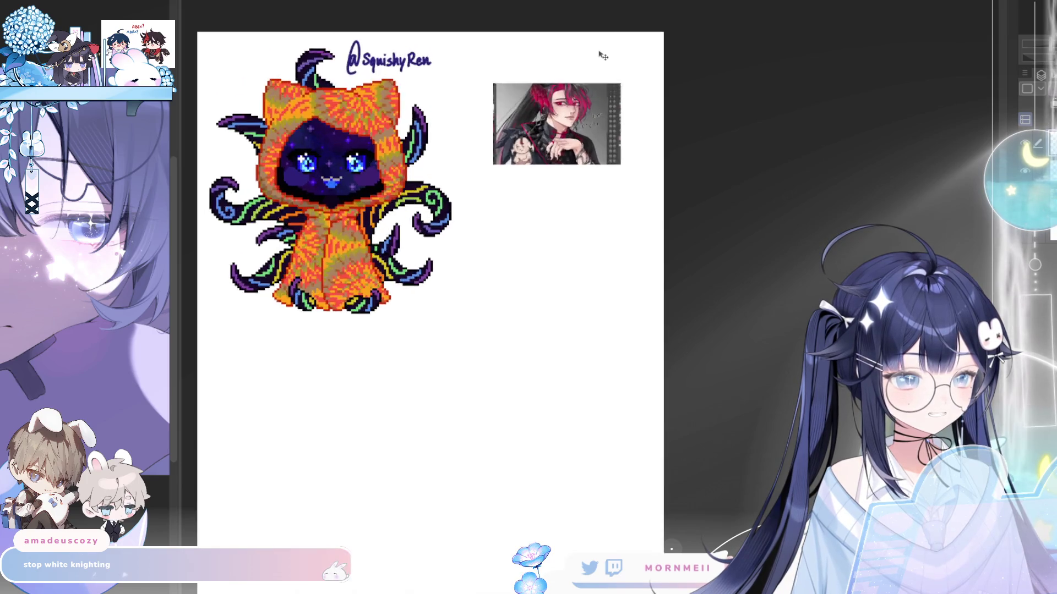
pyautogui.scroll(5, 603, 55)
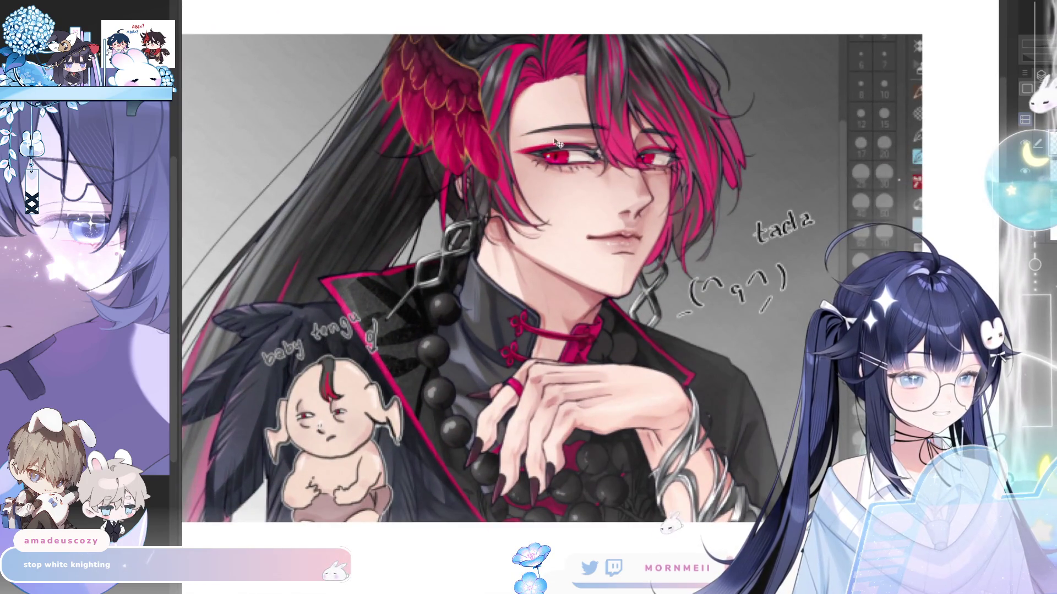
pyautogui.scroll(-3, 630, 165)
pyautogui.scroll(1, 604, 201)
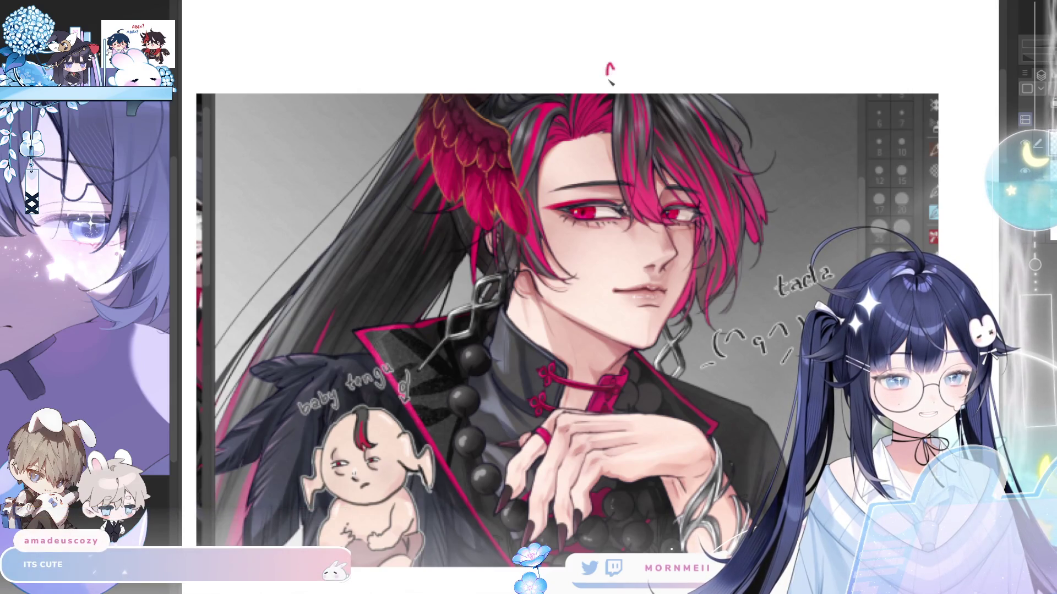
# Write the artist's handle in red above the artwork, fixing one letter stroke.
pyautogui.moveTo(624, 55)
pyautogui.mouseDown()
pyautogui.moveTo(629, 81)
pyautogui.moveTo(646, 49)
pyautogui.moveTo(631, 79)
pyautogui.moveTo(647, 49)
pyautogui.moveTo(652, 77)
pyautogui.moveTo(663, 62)
pyautogui.moveTo(715, 70)
pyautogui.moveTo(740, 54)
pyautogui.mouseUp()
pyautogui.hotkey('ctrl', 'z')
pyautogui.hotkey('ctrl', 'z')
pyautogui.hotkey('ctrl', 'z')
pyautogui.click(723, 51)
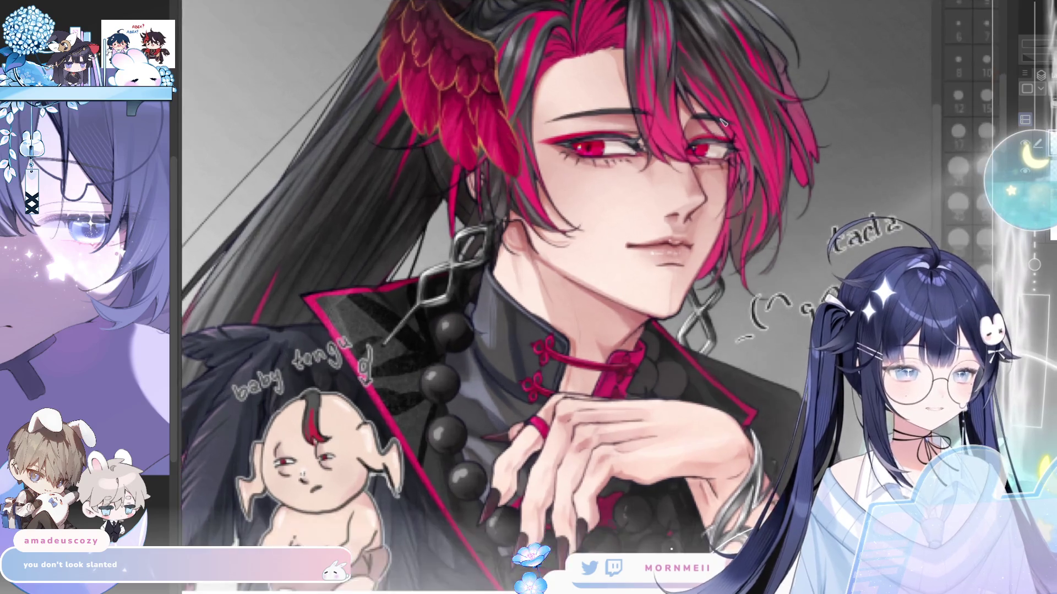
pyautogui.scroll(2, 718, 122)
pyautogui.scroll(1, 604, 149)
# Pan and zoom down from the signature to the baby drawing below the artwork.
pyautogui.moveTo(631, 288); pyautogui.dragTo(605, 367)
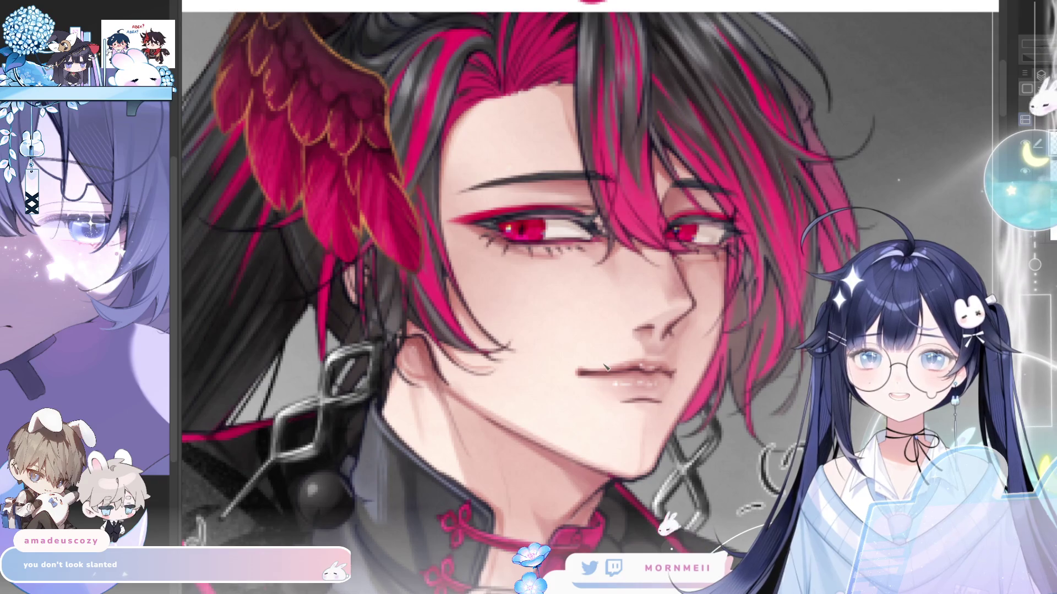
pyautogui.scroll(-2, 604, 367)
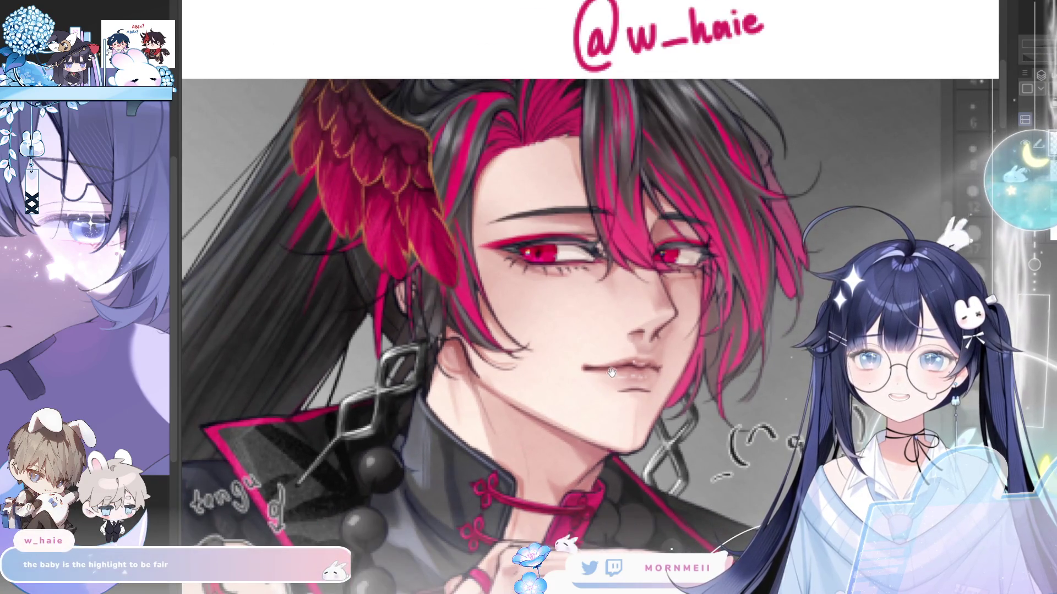
pyautogui.moveTo(611, 375); pyautogui.dragTo(613, 317)
pyautogui.scroll(-1, 613, 317)
pyautogui.moveTo(552, 414); pyautogui.dragTo(576, 309)
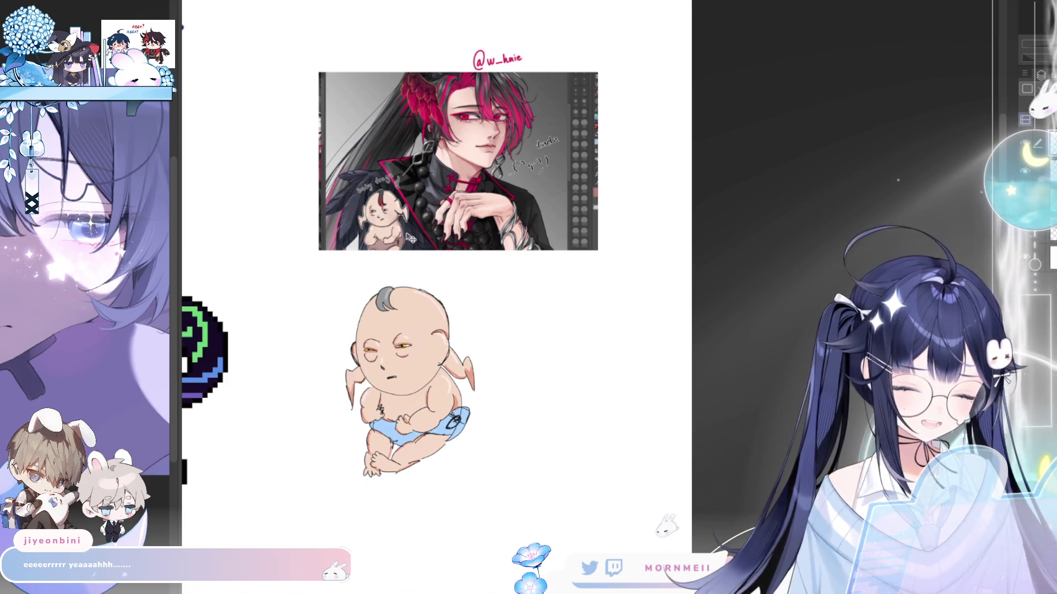
# Zoom and pan around the baby doodle beneath the red-haired artwork.
pyautogui.scroll(1, 395, 257)
pyautogui.scroll(3, 394, 257)
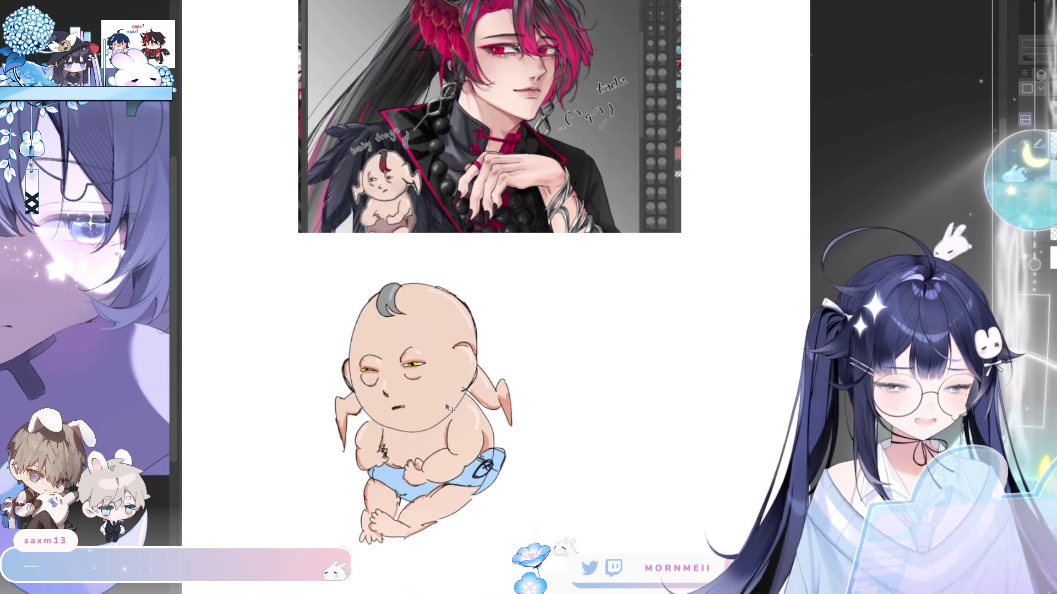
pyautogui.scroll(1, 538, 276)
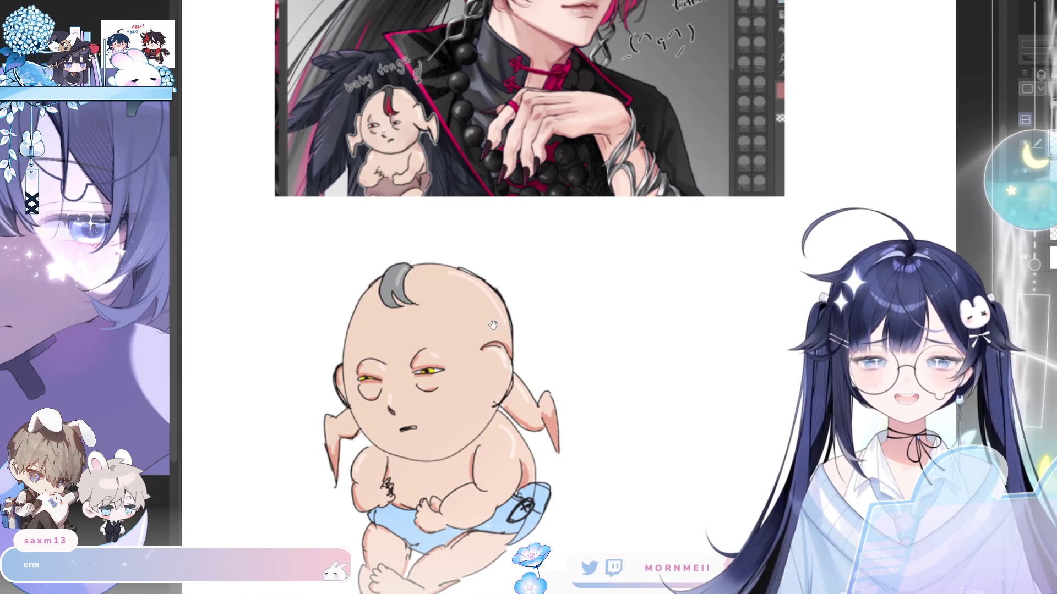
pyautogui.moveTo(502, 305); pyautogui.dragTo(506, 255)
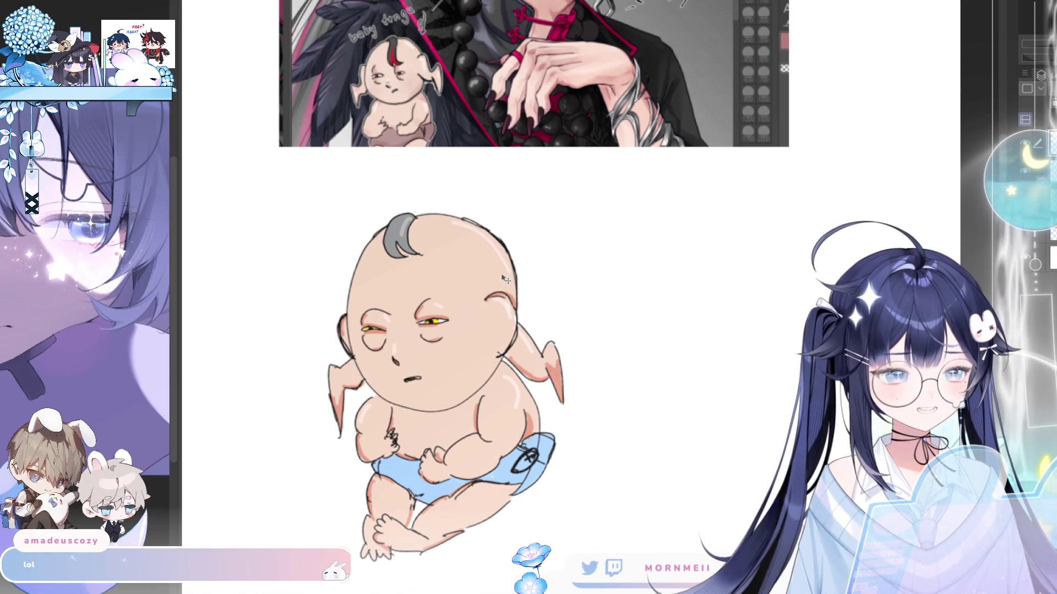
pyautogui.scroll(-1, 488, 181)
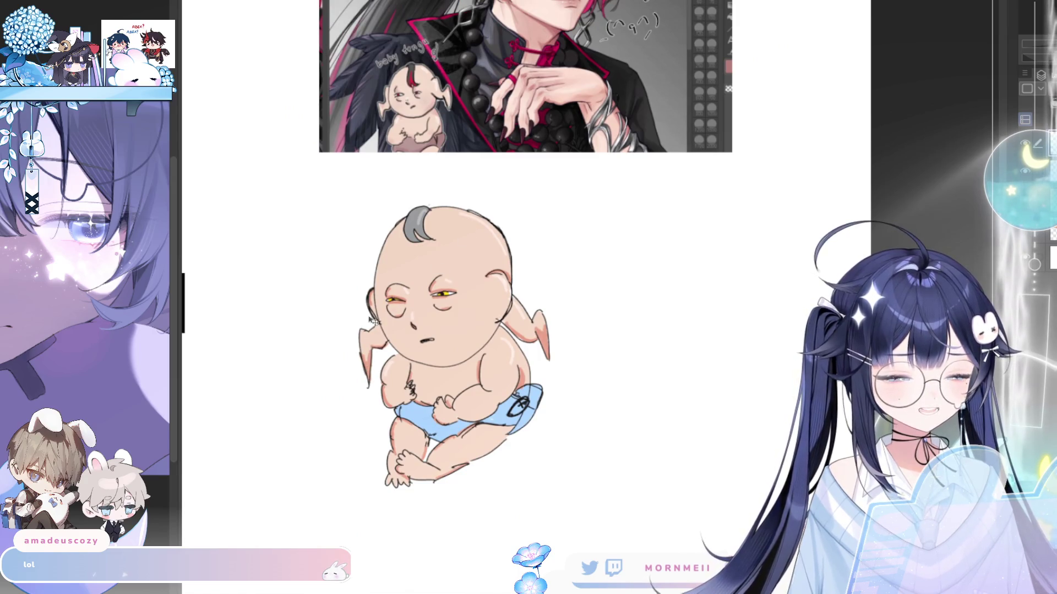
pyautogui.scroll(2, 429, 411)
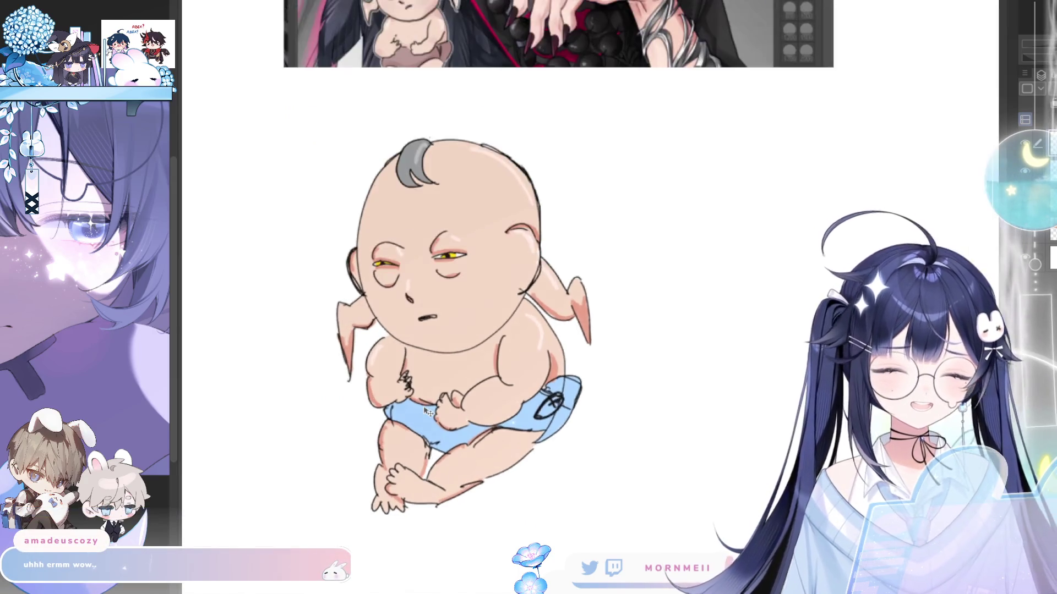
pyautogui.scroll(-3, 586, 333)
pyautogui.scroll(-1, 587, 333)
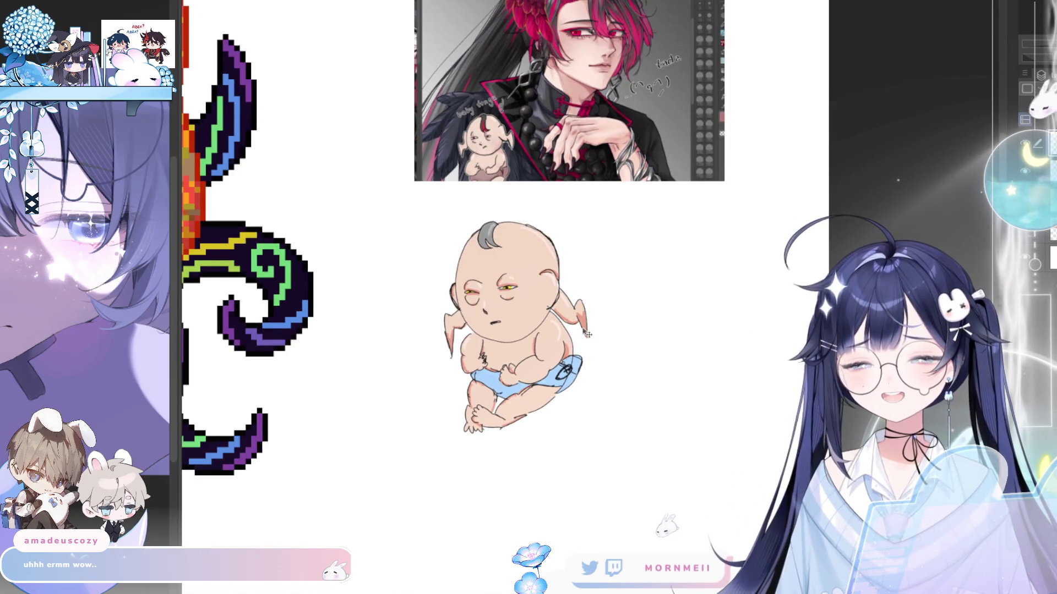
pyautogui.scroll(-2, 587, 334)
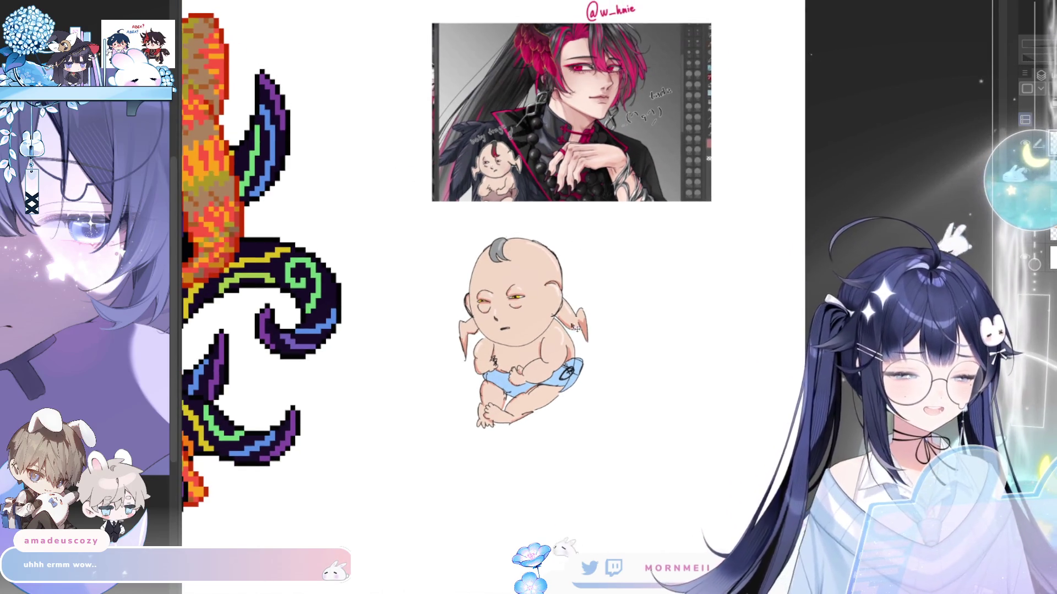
pyautogui.scroll(-1, 485, 239)
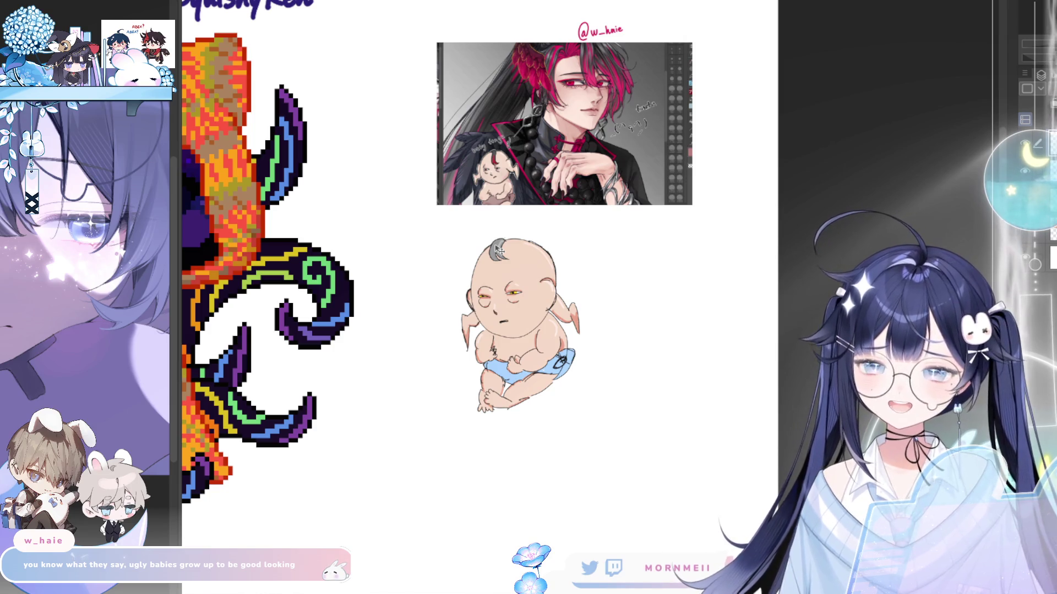
pyautogui.scroll(-1, 512, 259)
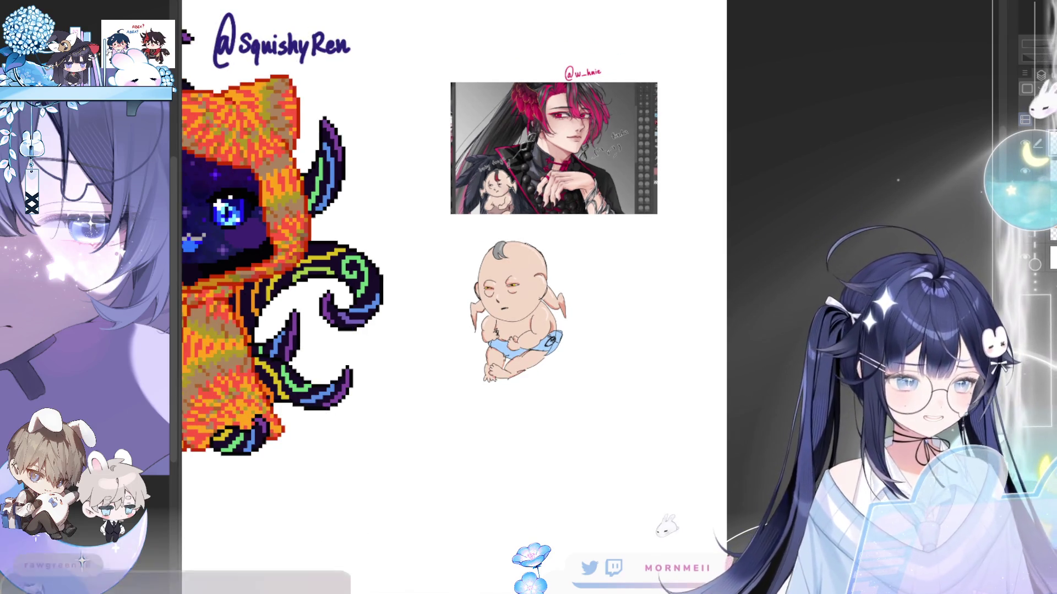
# Undo the pasted baby doodle to remove it from the page.
pyautogui.hotkey('ctrl', 'z')
pyautogui.scroll(3, 491, 148)
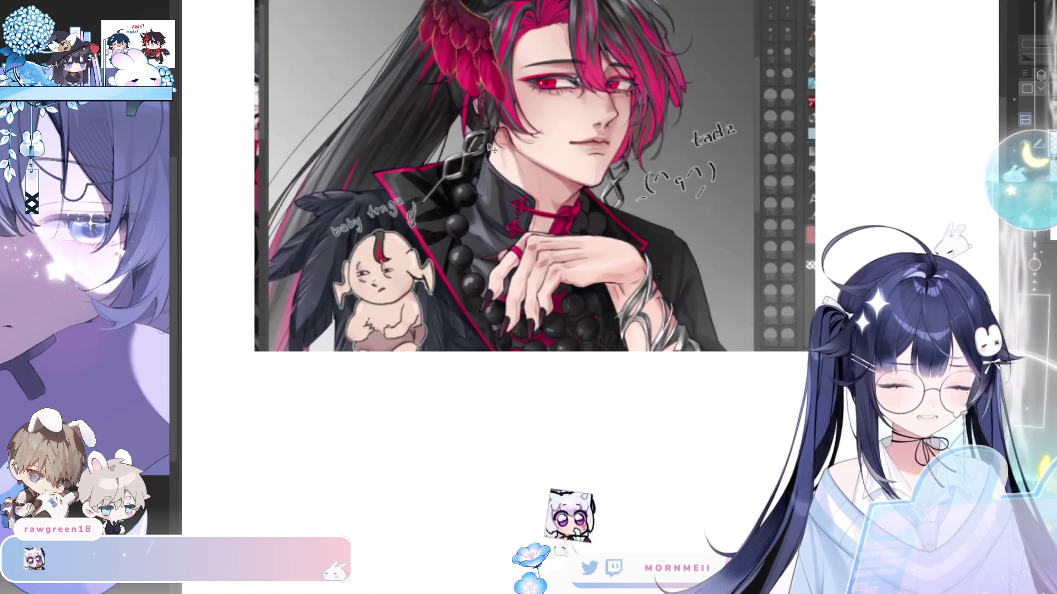
pyautogui.scroll(2, 491, 148)
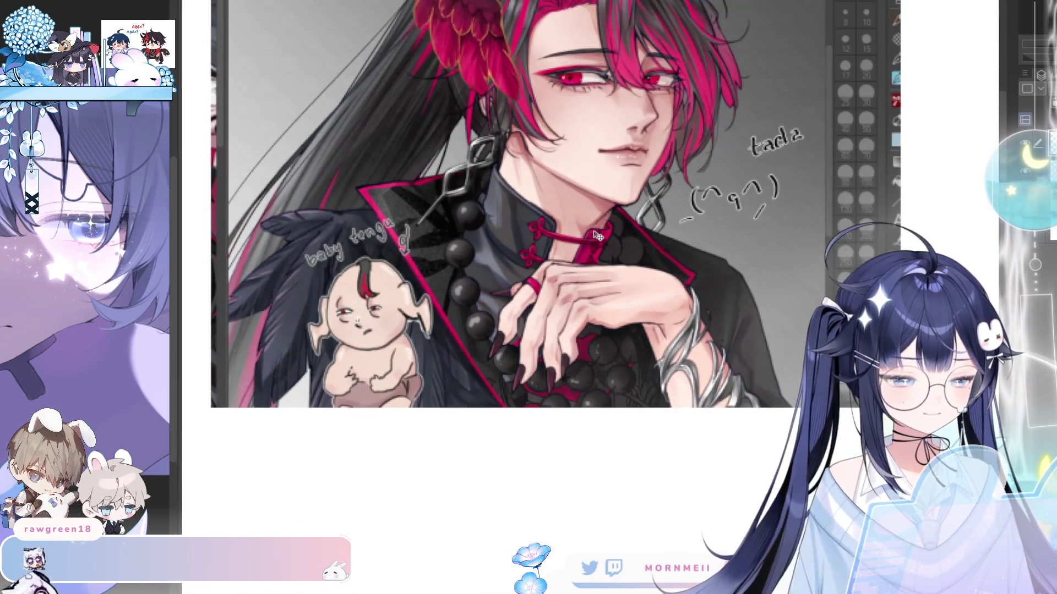
pyautogui.scroll(-1, 596, 236)
pyautogui.scroll(2, 573, 308)
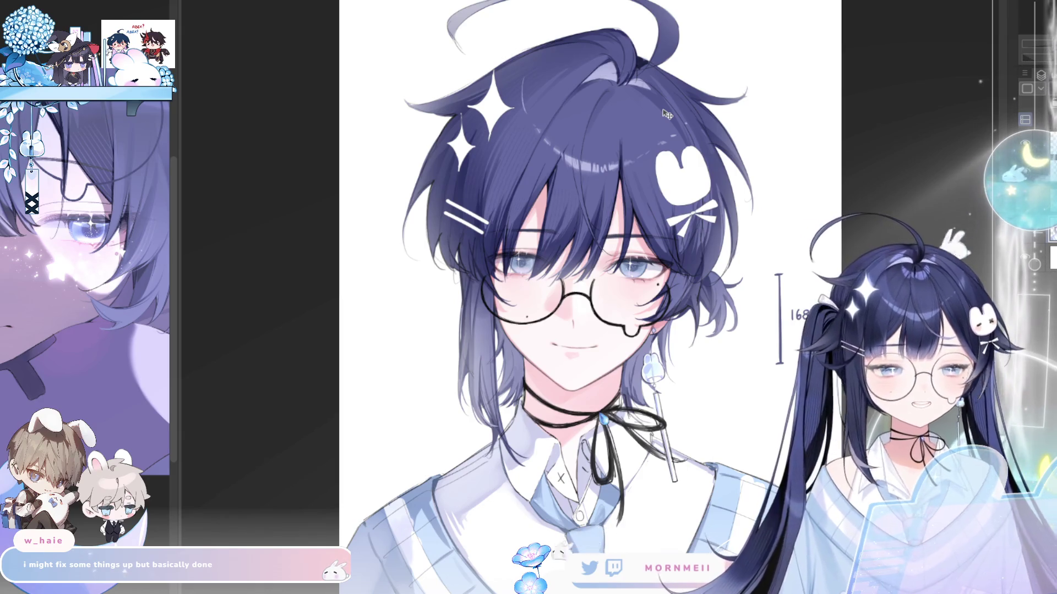
# Switch to the pink chibi sketch of the girl with a flower.
pyautogui.hotkey('alt', 'Tab')
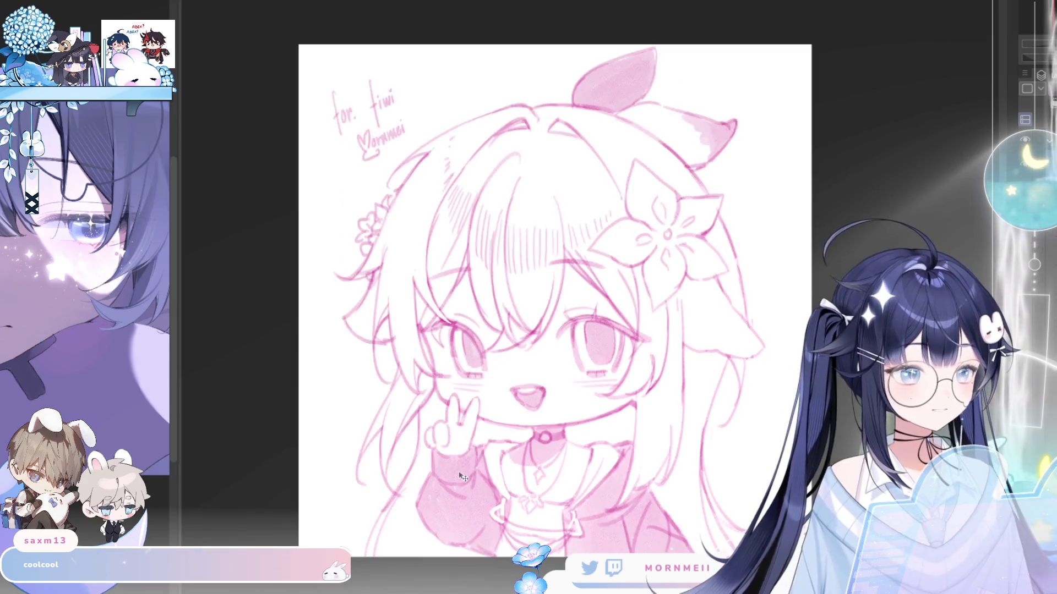
# Zoom in and back out on the pink chibi sketch to look it over.
pyautogui.scroll(2, 497, 512)
pyautogui.scroll(-1, 473, 431)
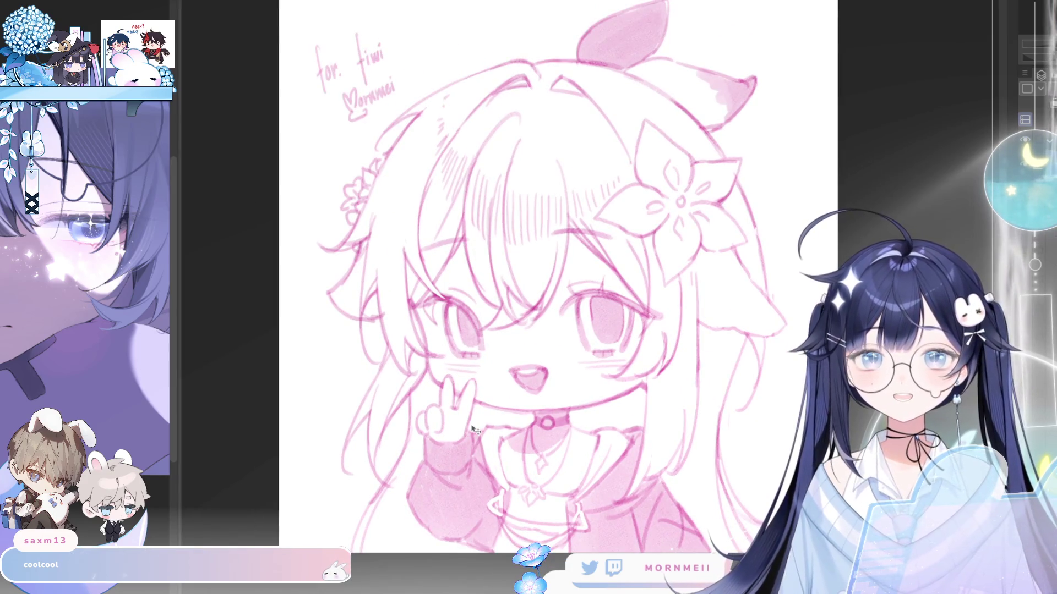
pyautogui.scroll(-1, 474, 430)
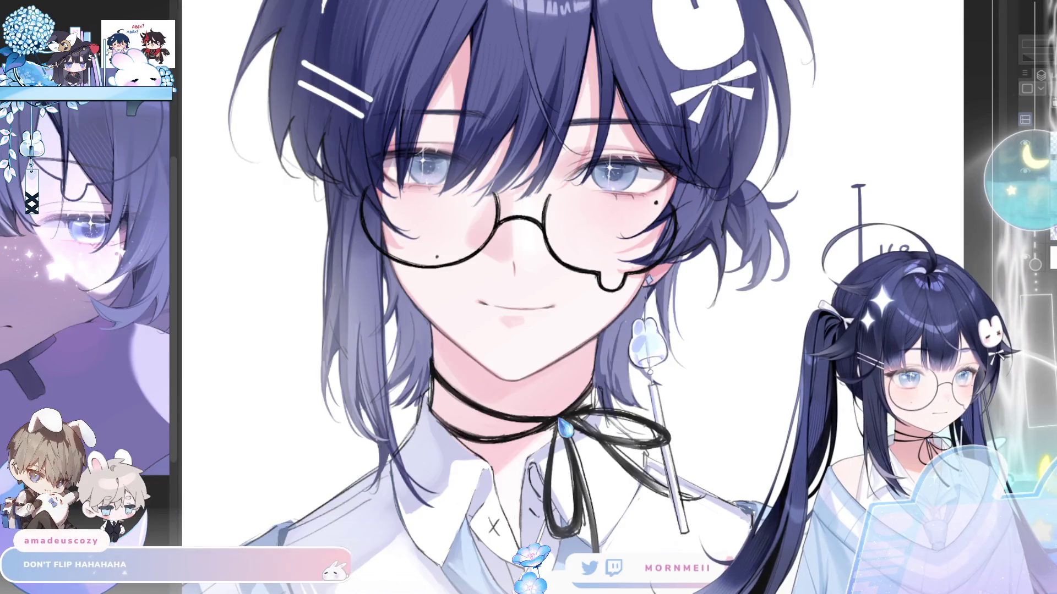
pyautogui.press('h')
pyautogui.press('h')
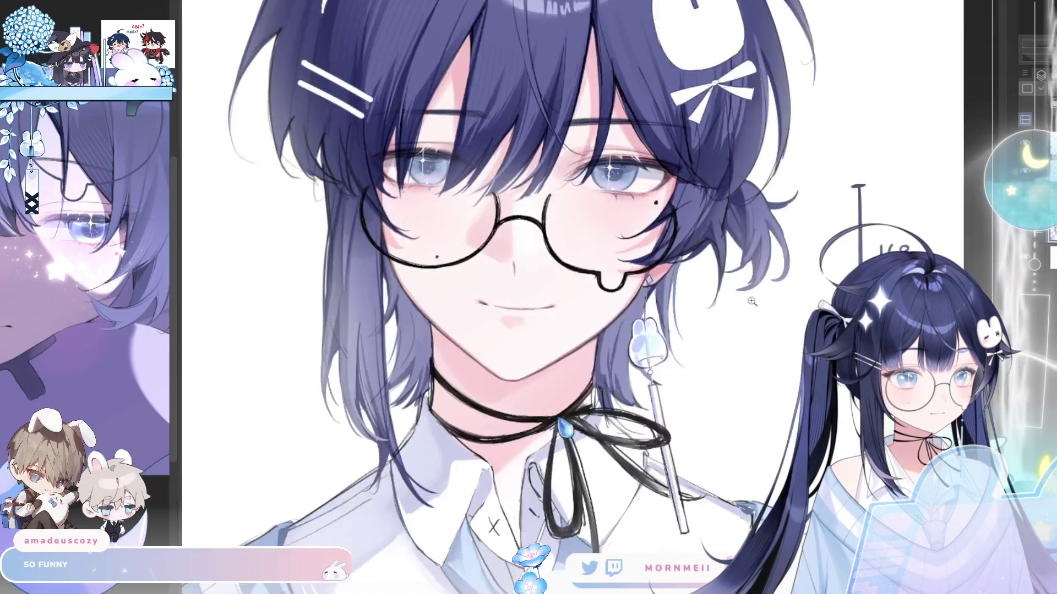
pyautogui.press('h')
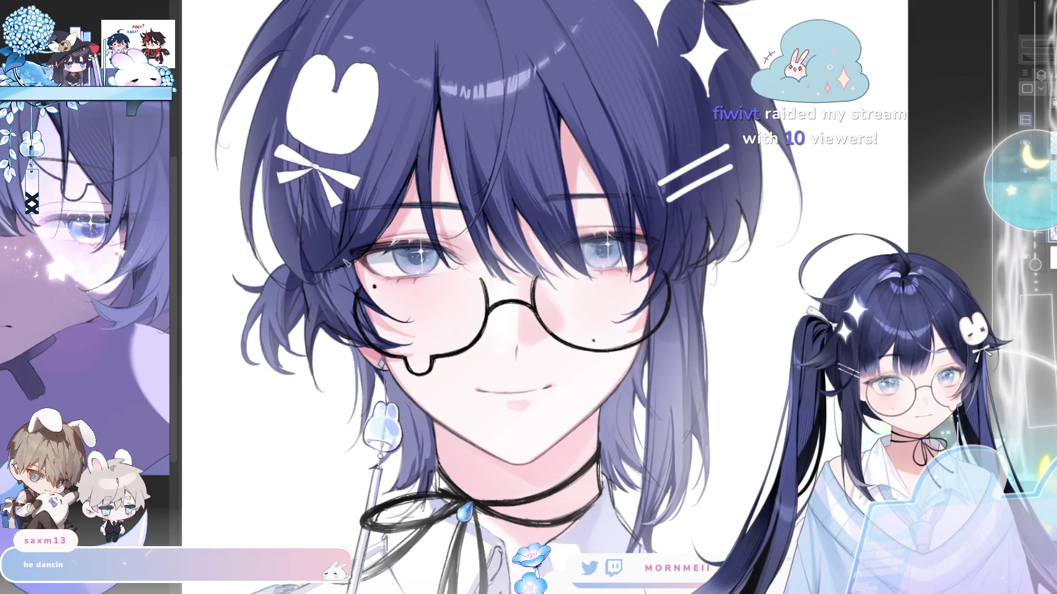
pyautogui.scroll(-3, 404, 196)
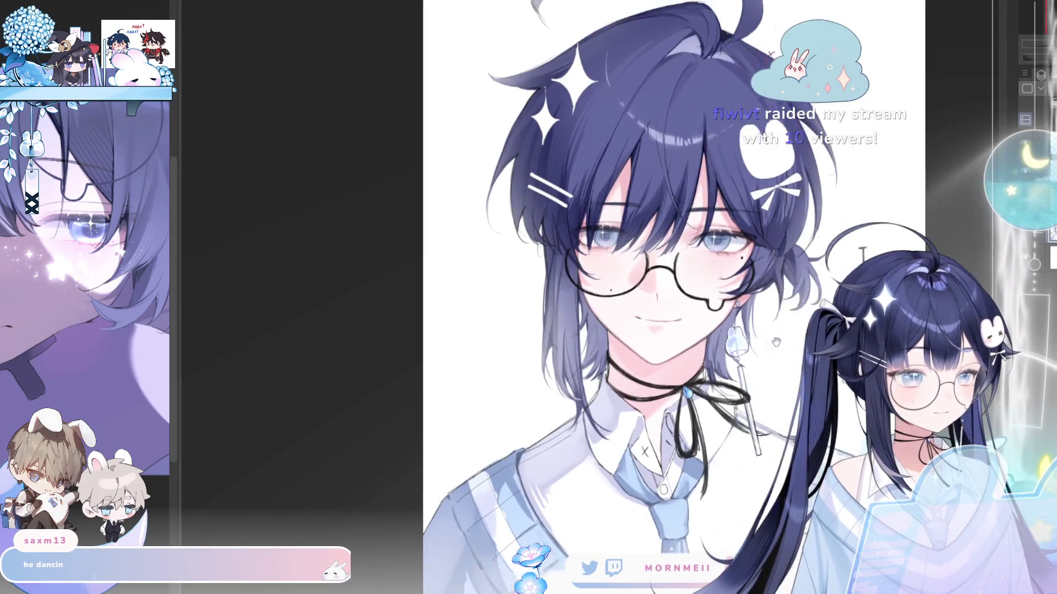
pyautogui.scroll(3, 659, 175)
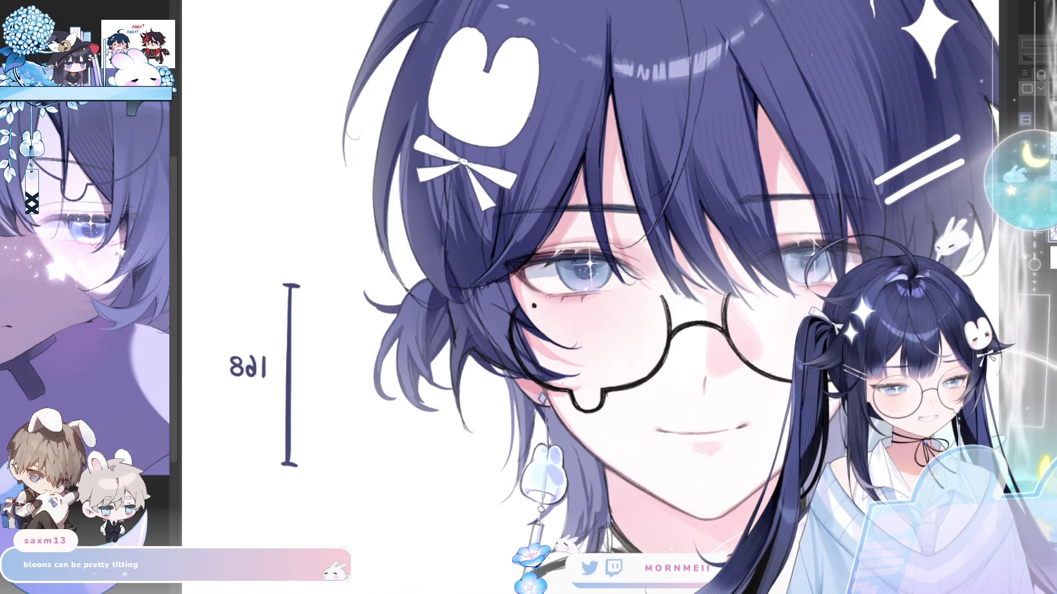
pyautogui.scroll(3, 606, 276)
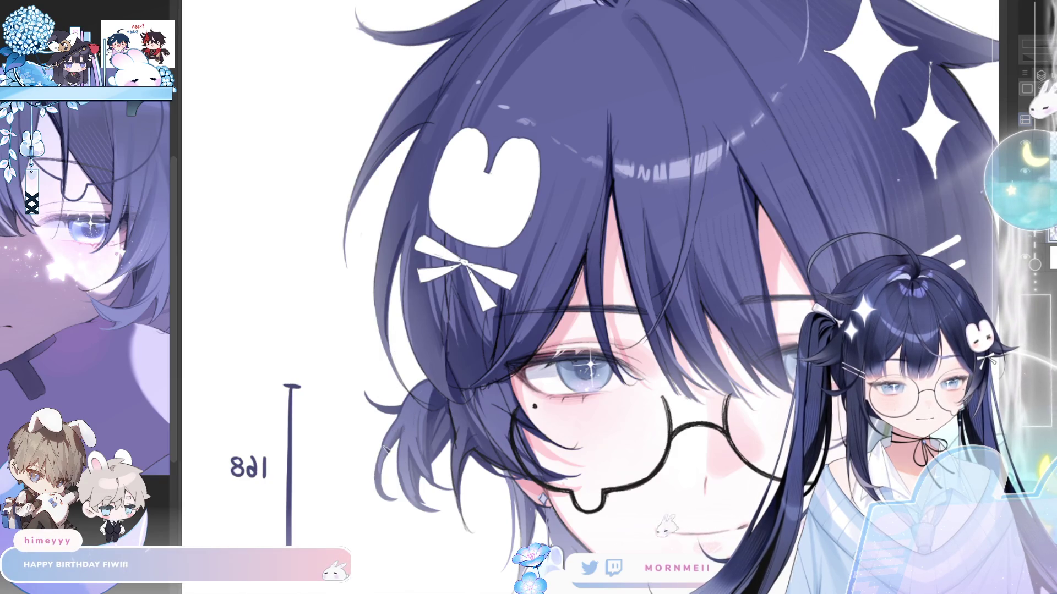
pyautogui.scroll(-2, 550, 297)
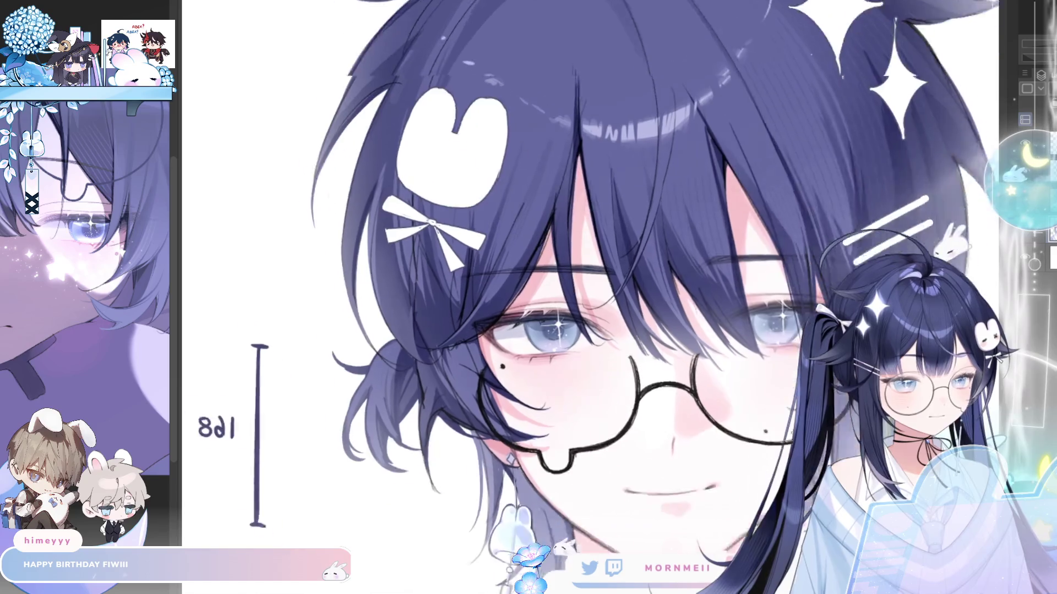
pyautogui.scroll(-3, 281, 311)
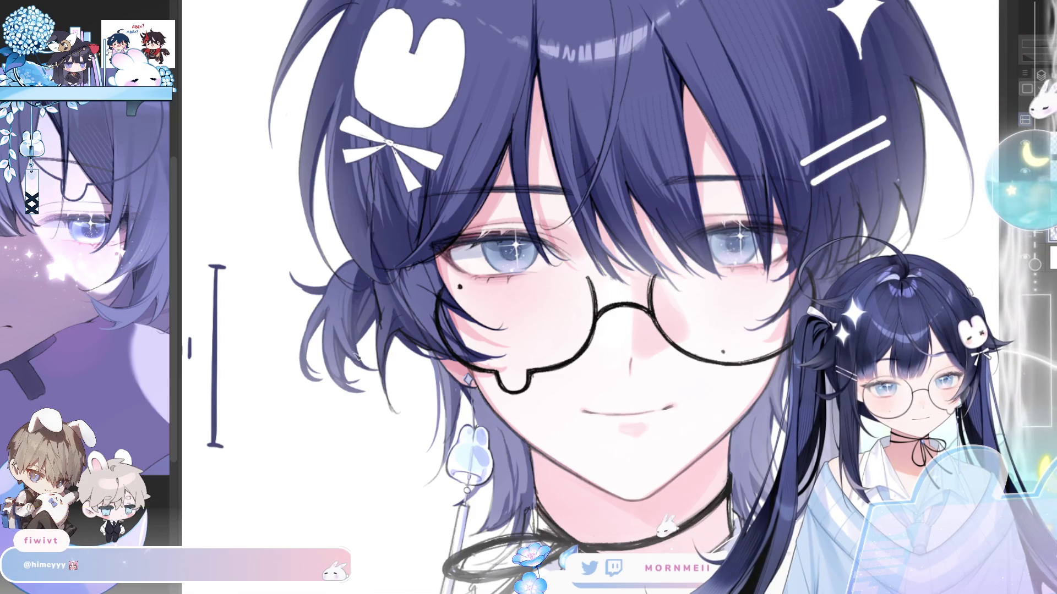
pyautogui.scroll(-5, 608, 436)
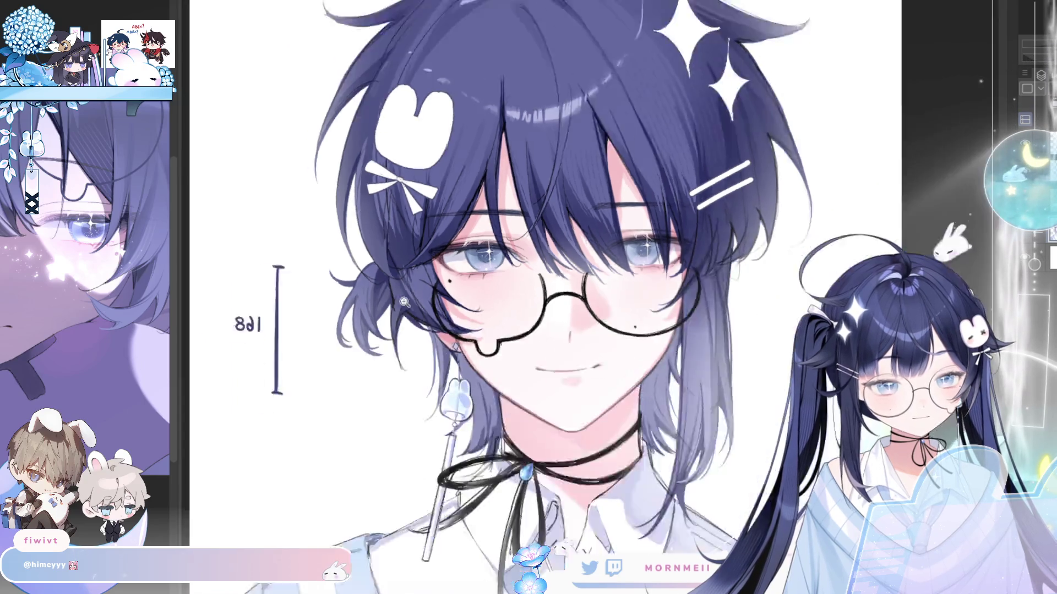
pyautogui.press('h')
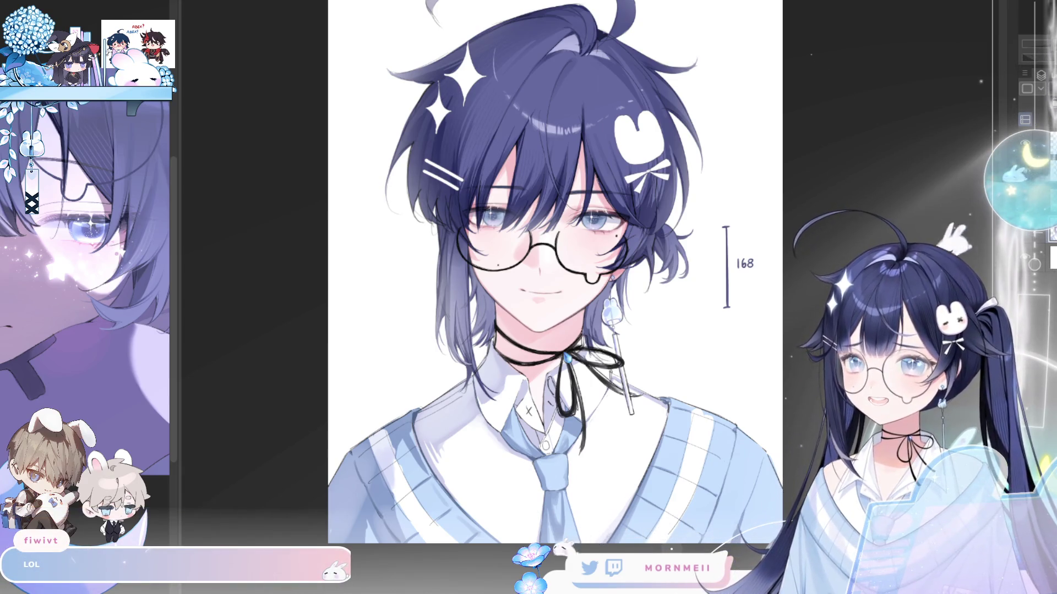
pyautogui.press('h')
pyautogui.press('h')
pyautogui.scroll(2, 469, 206)
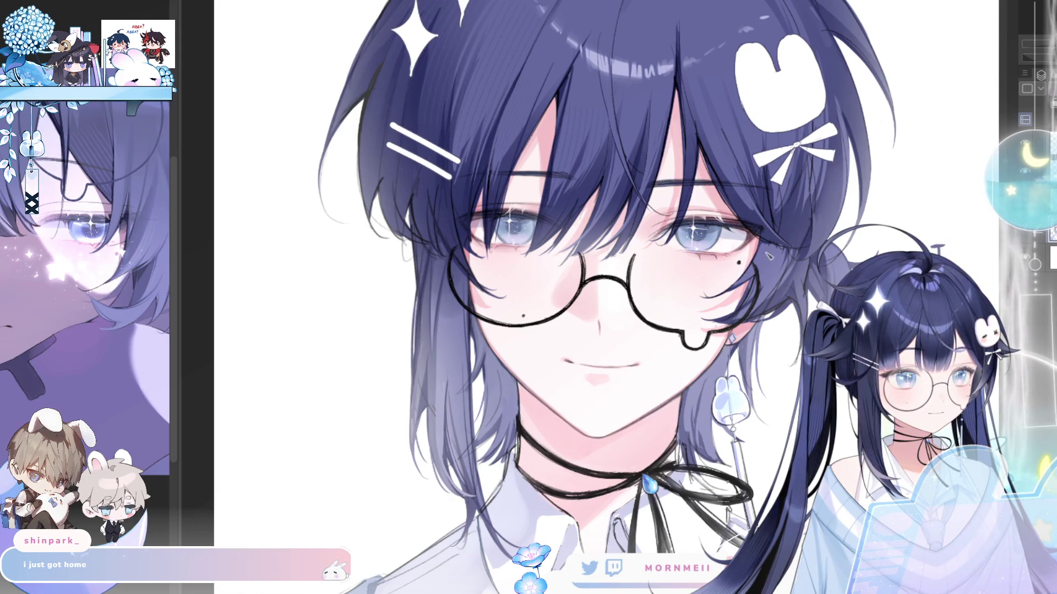
pyautogui.press('h')
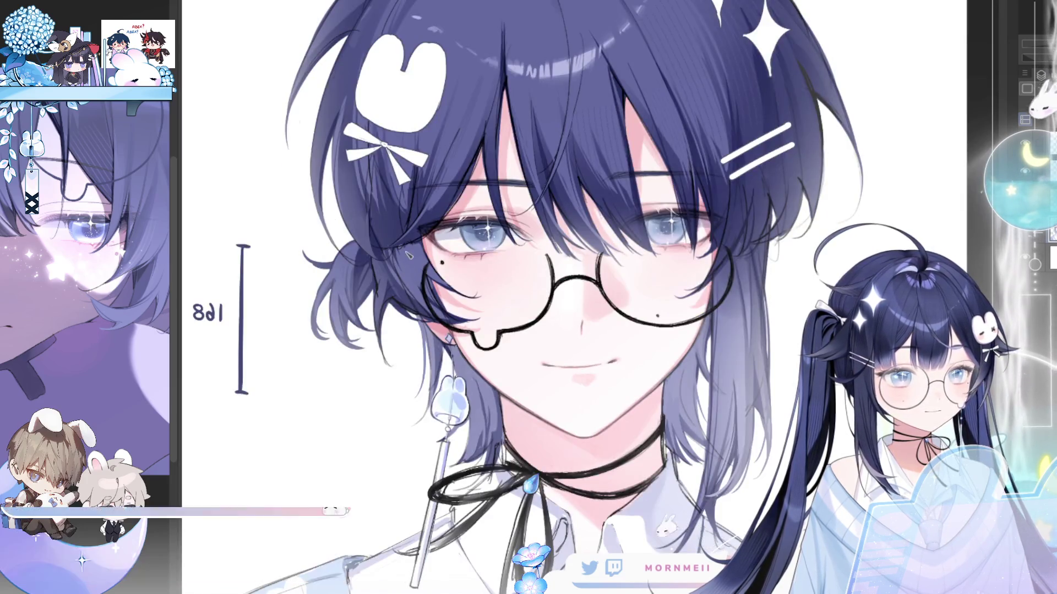
pyautogui.press('h')
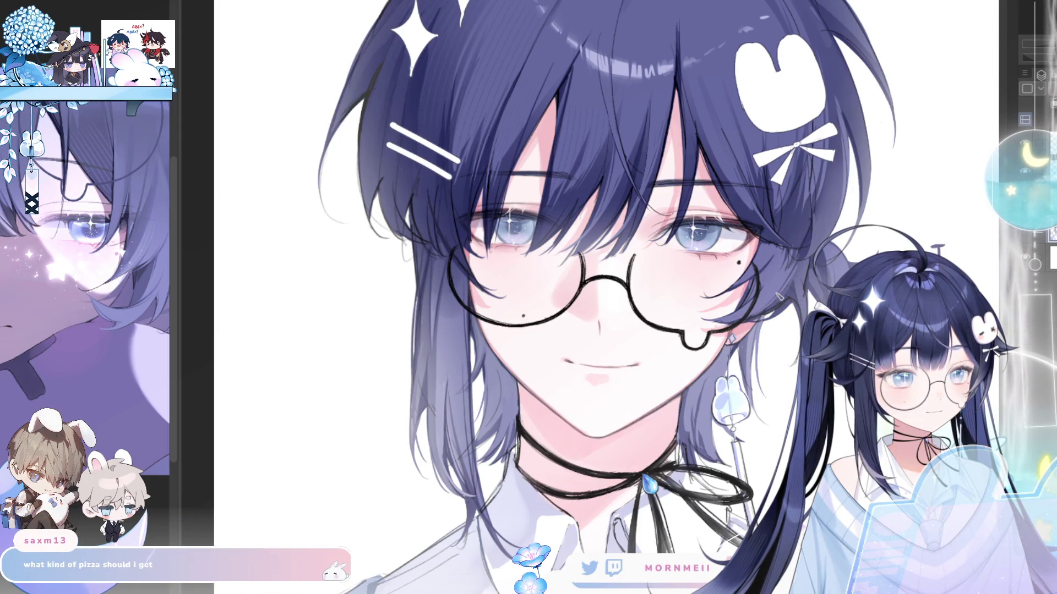
pyautogui.press('h')
pyautogui.press('h')
pyautogui.scroll(2, 582, 333)
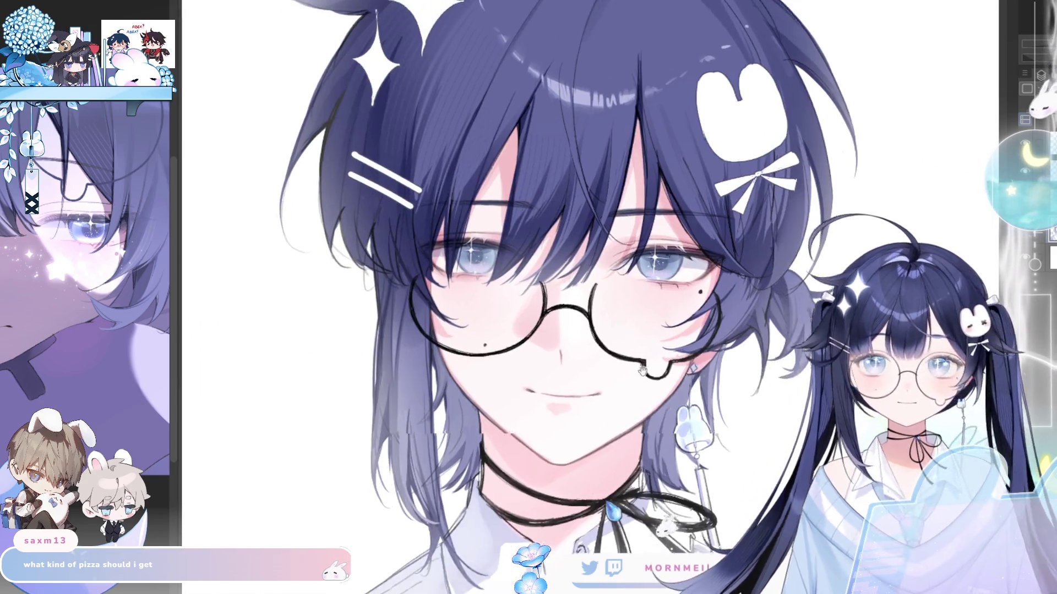
pyautogui.moveTo(583, 332); pyautogui.dragTo(586, 339)
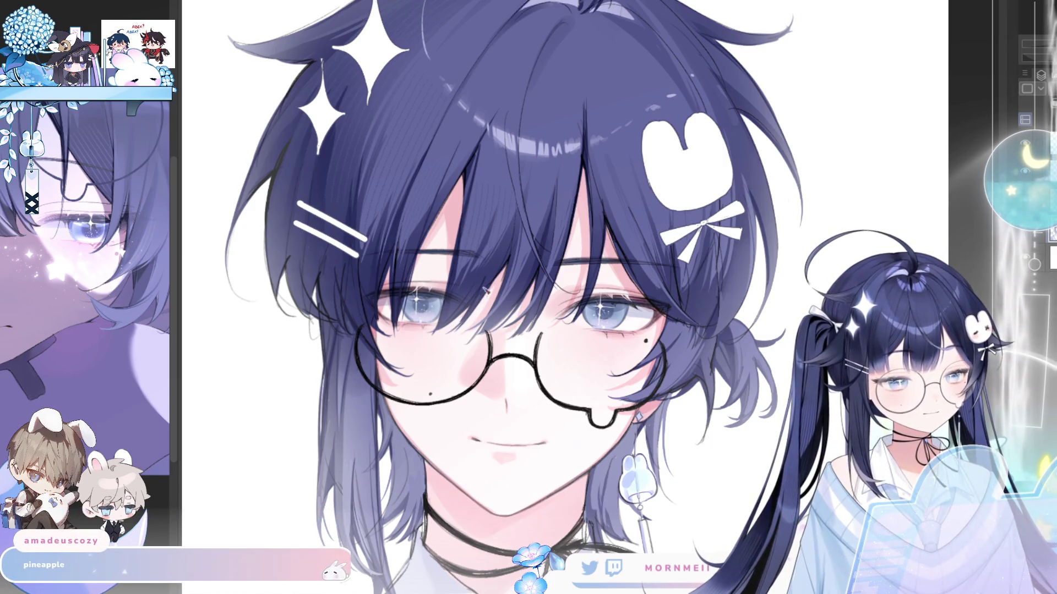
# Check the new mark under the right eye by flipping the canvas, zooming between full figure and face.
pyautogui.press('h')
pyautogui.press('h')
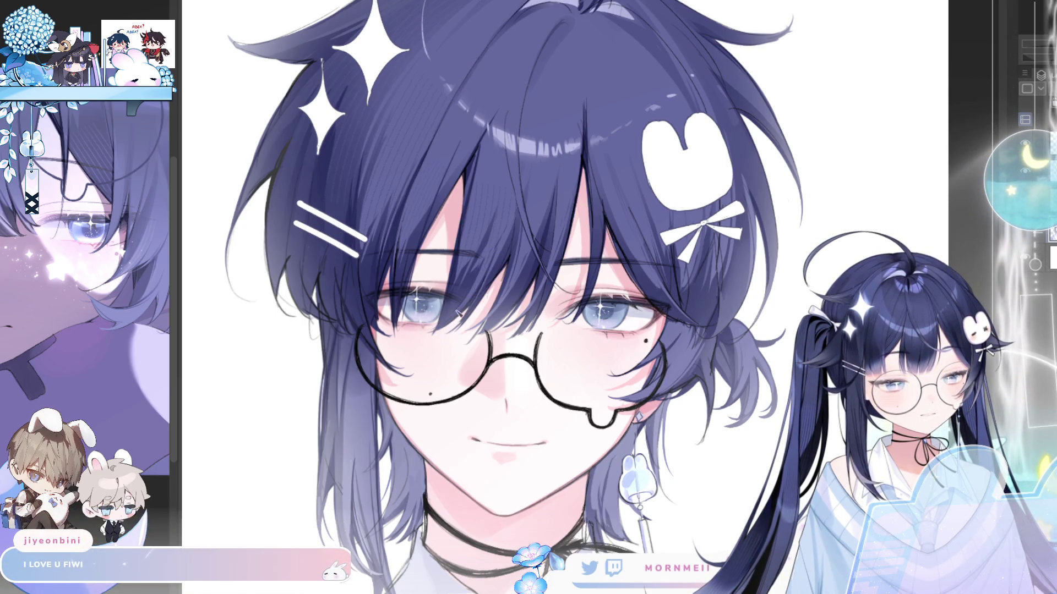
pyautogui.hotkey('ctrl', '-')
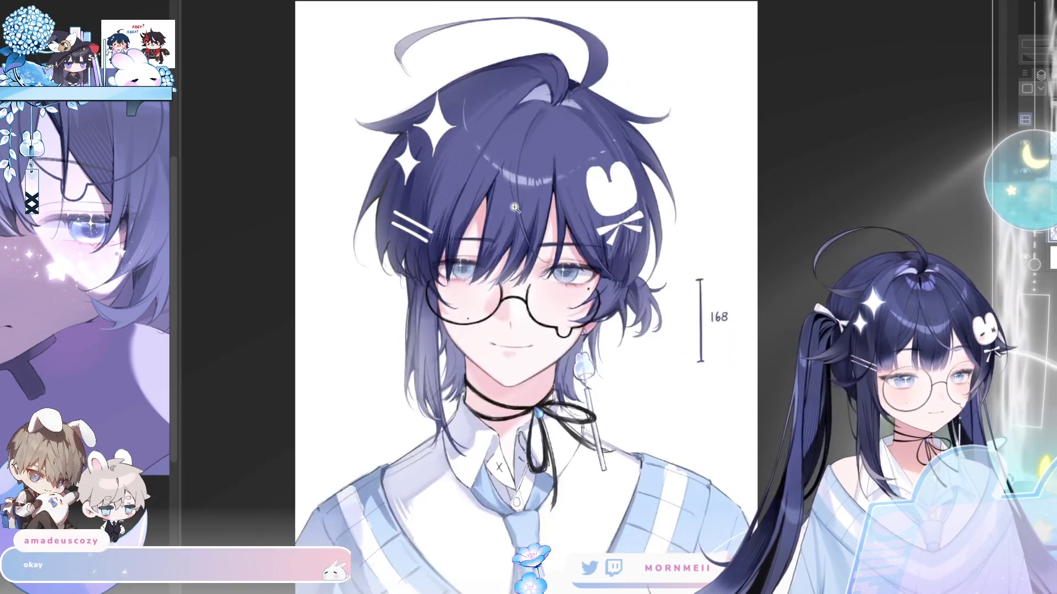
pyautogui.press('h')
pyautogui.press('h')
pyautogui.click(482, 252)
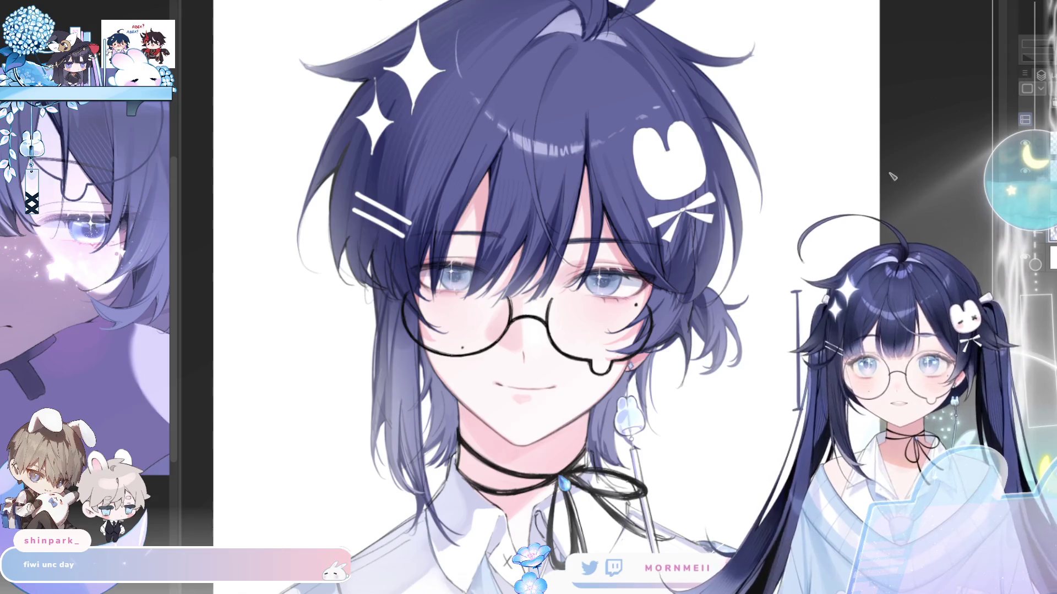
pyautogui.press('h')
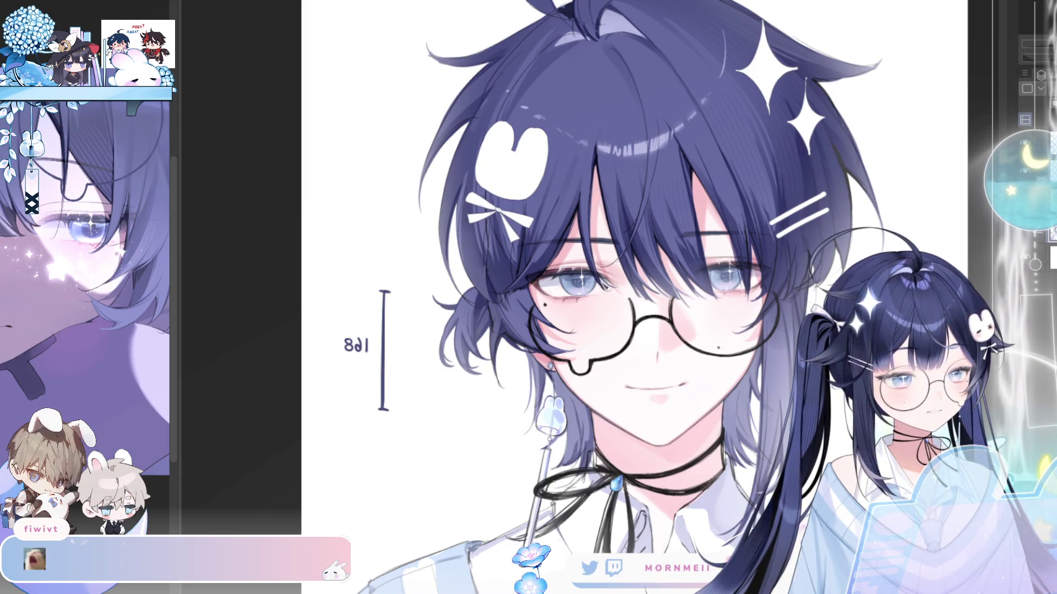
pyautogui.press('h')
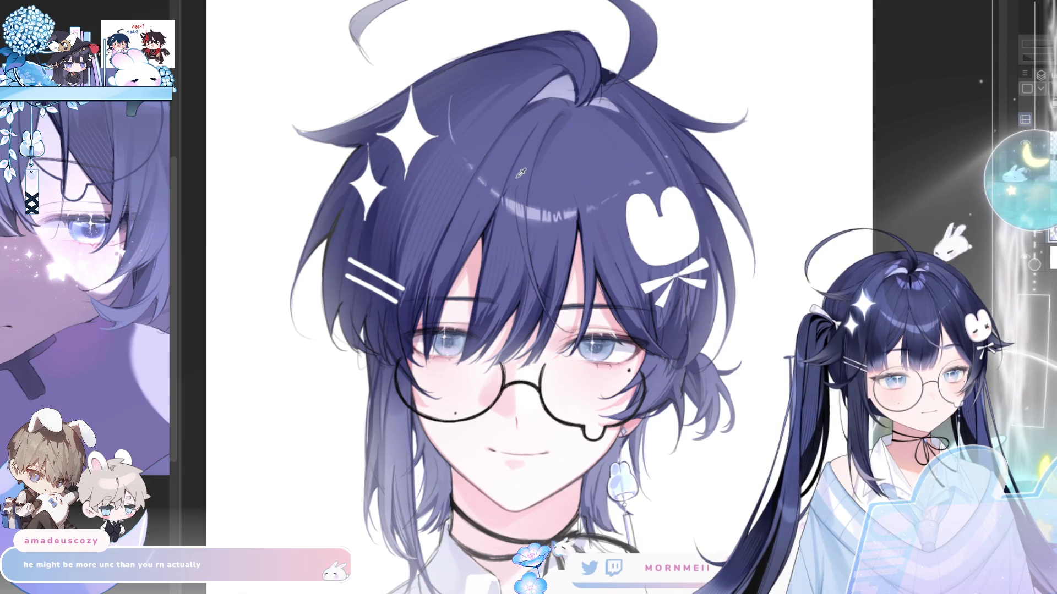
pyautogui.press('h')
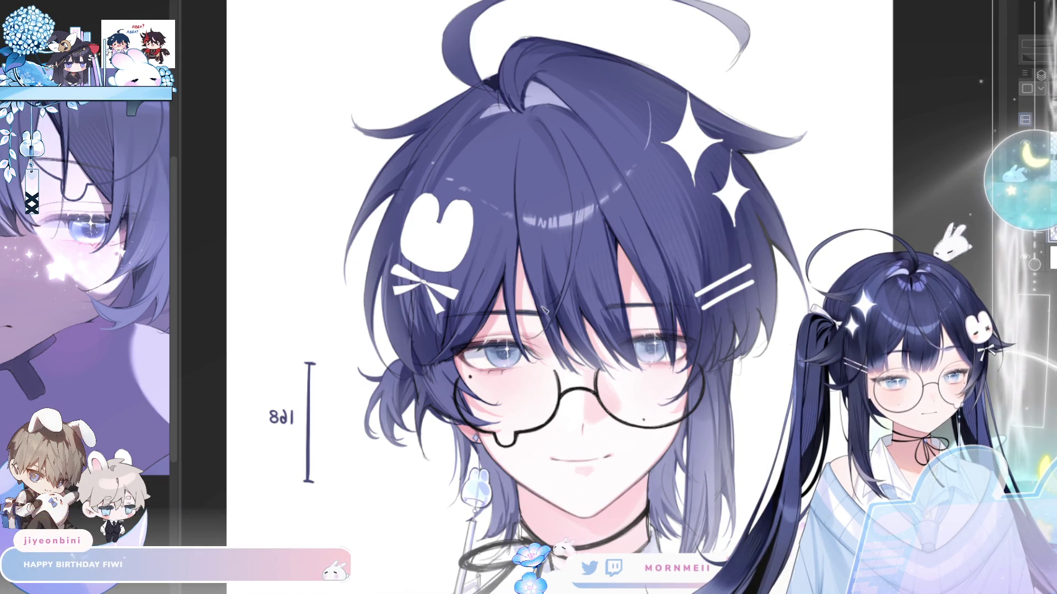
pyautogui.press('h')
pyautogui.press('h')
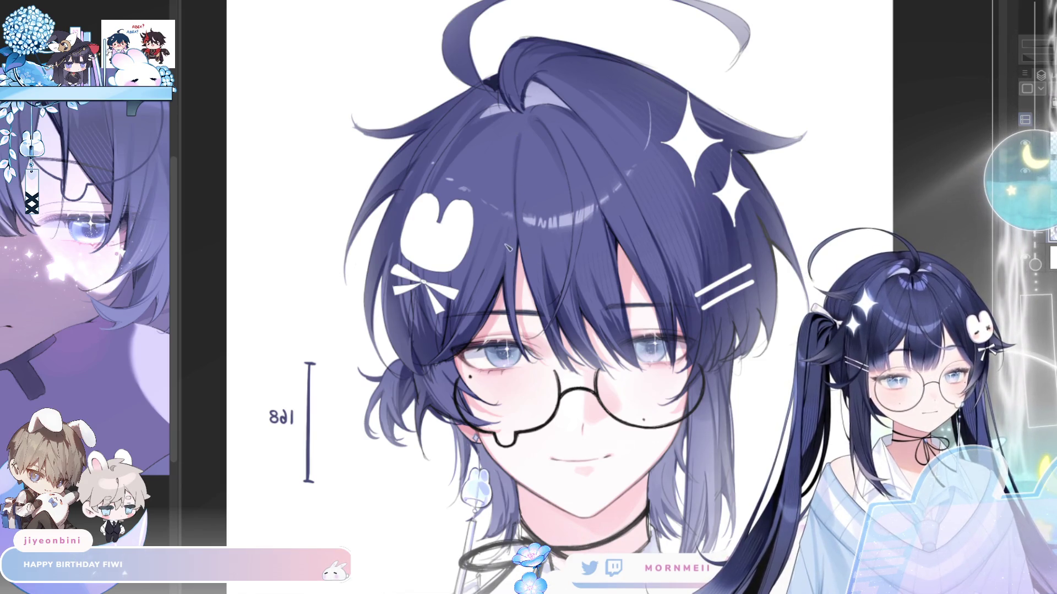
pyautogui.press('m')
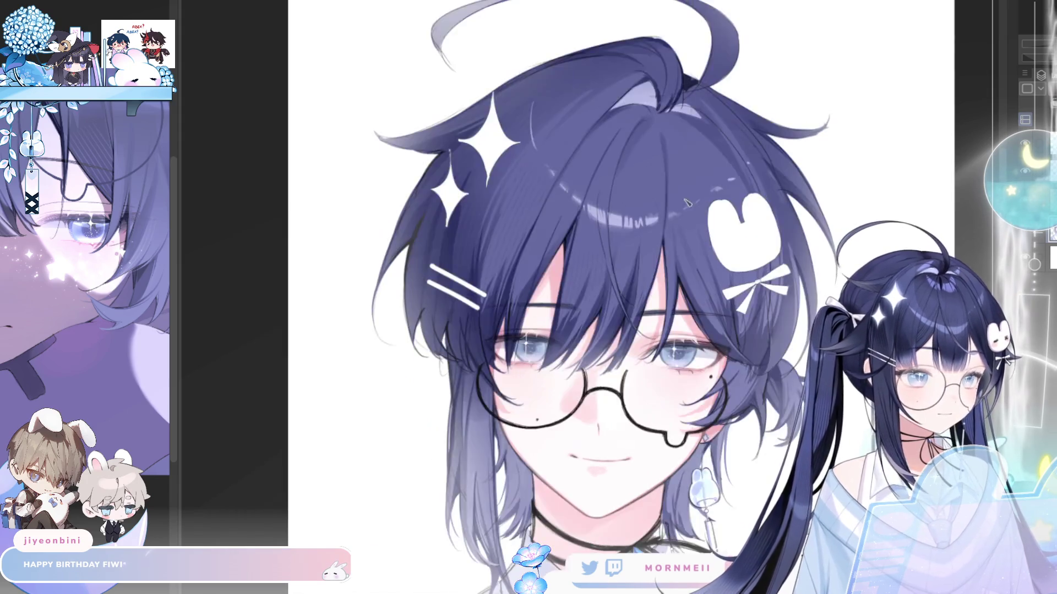
pyautogui.press('m')
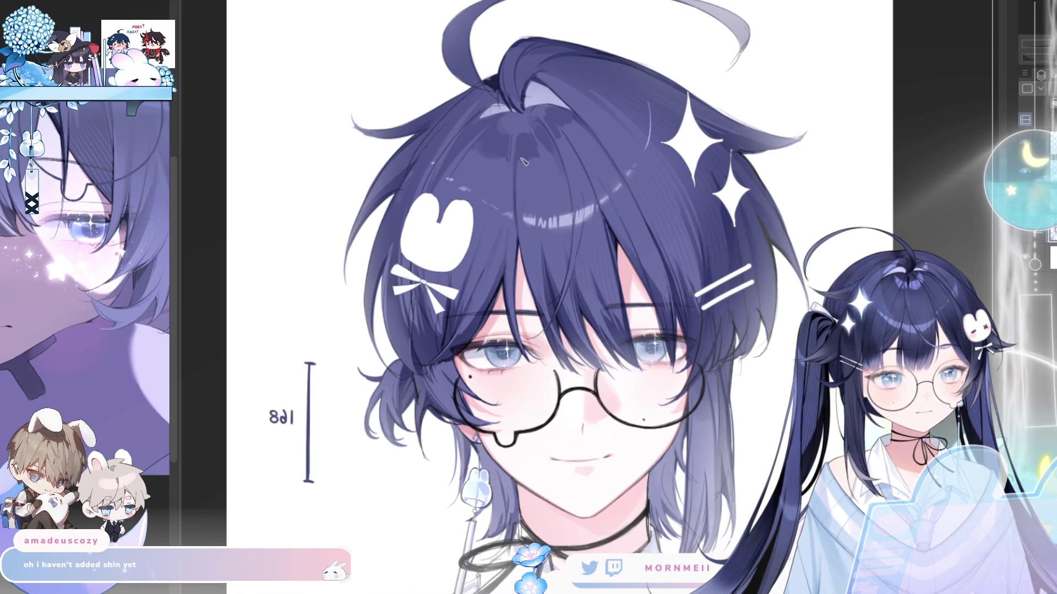
pyautogui.hotkey('ctrl', '0')
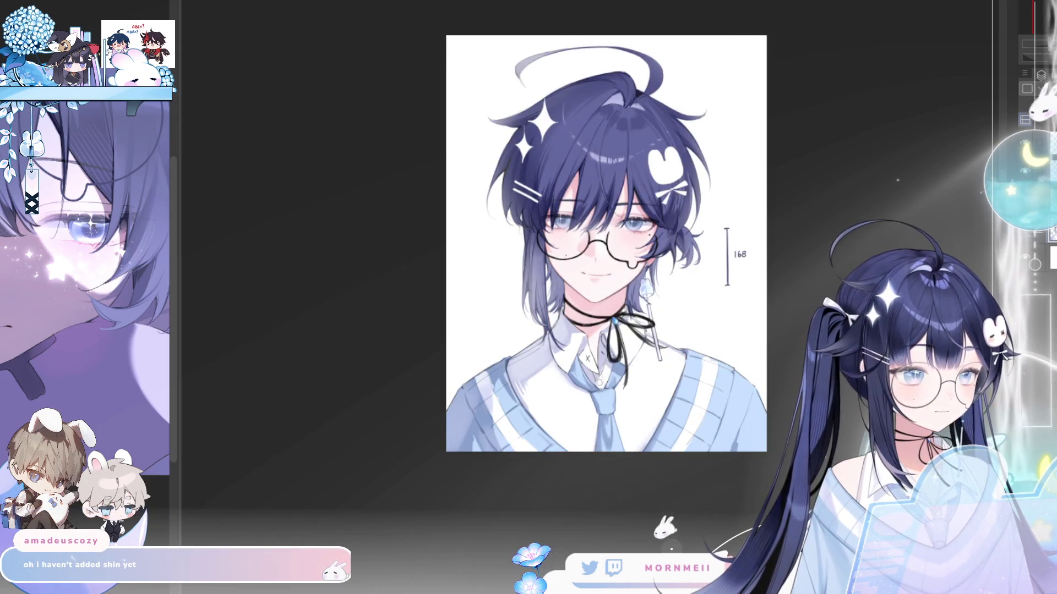
pyautogui.hotkey('ctrl', 'alt', '0')
pyautogui.click(623, 68)
pyautogui.press('h')
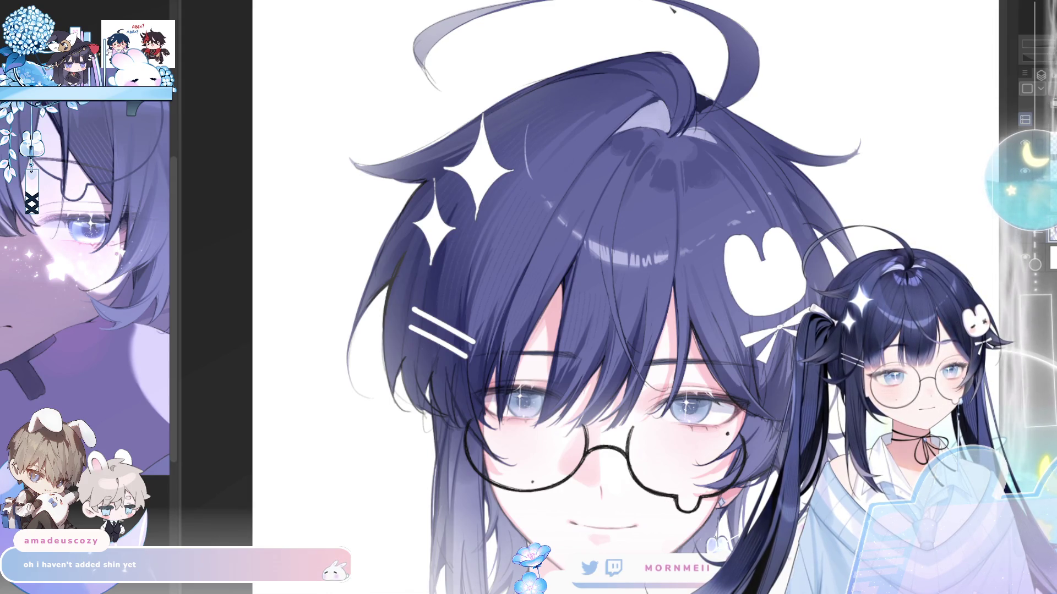
pyautogui.press('h')
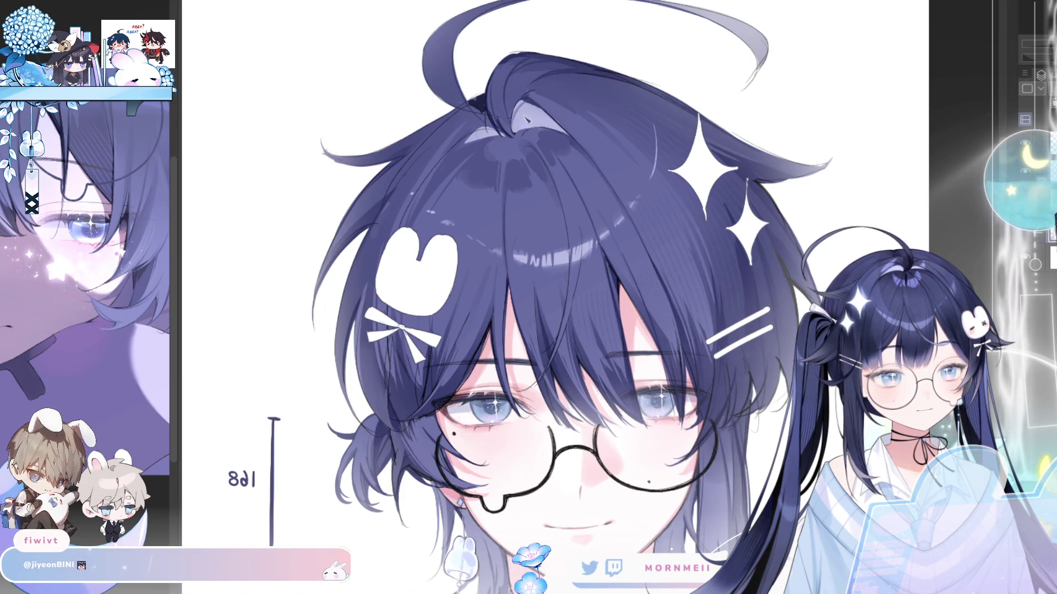
pyautogui.press('h')
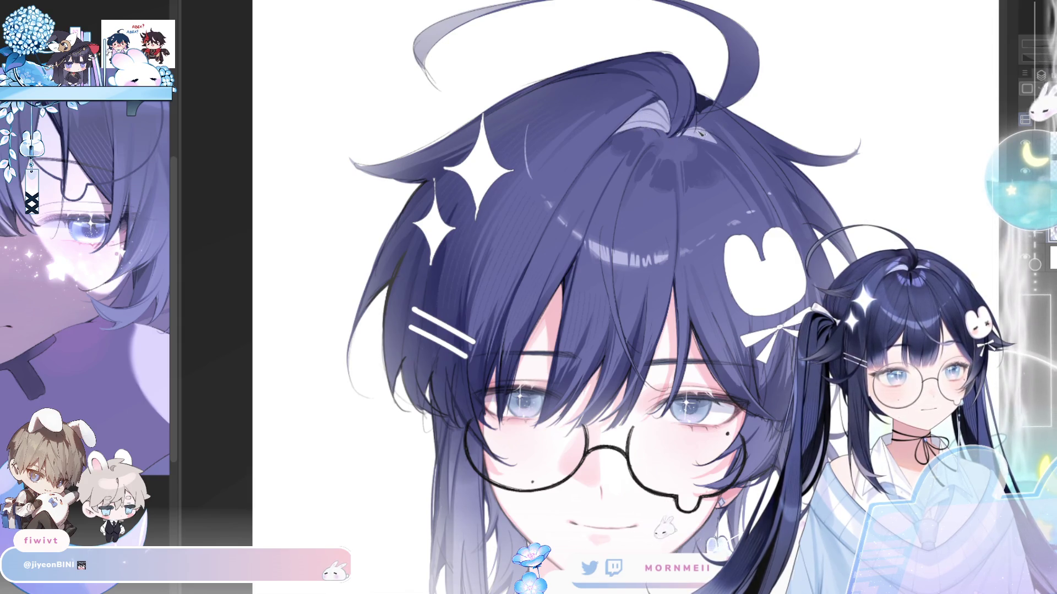
pyautogui.press('h')
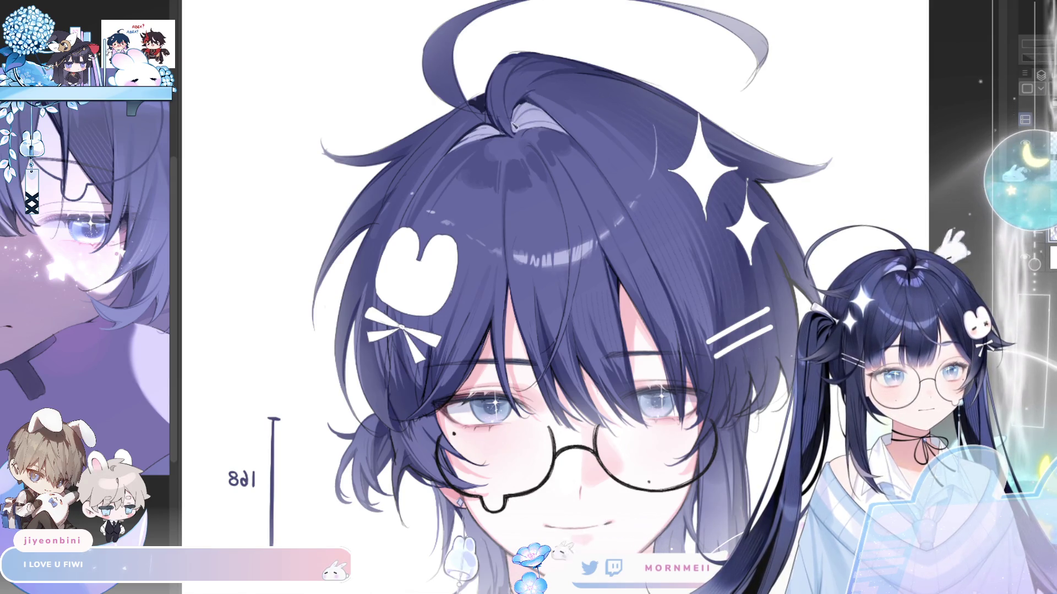
pyautogui.press('h')
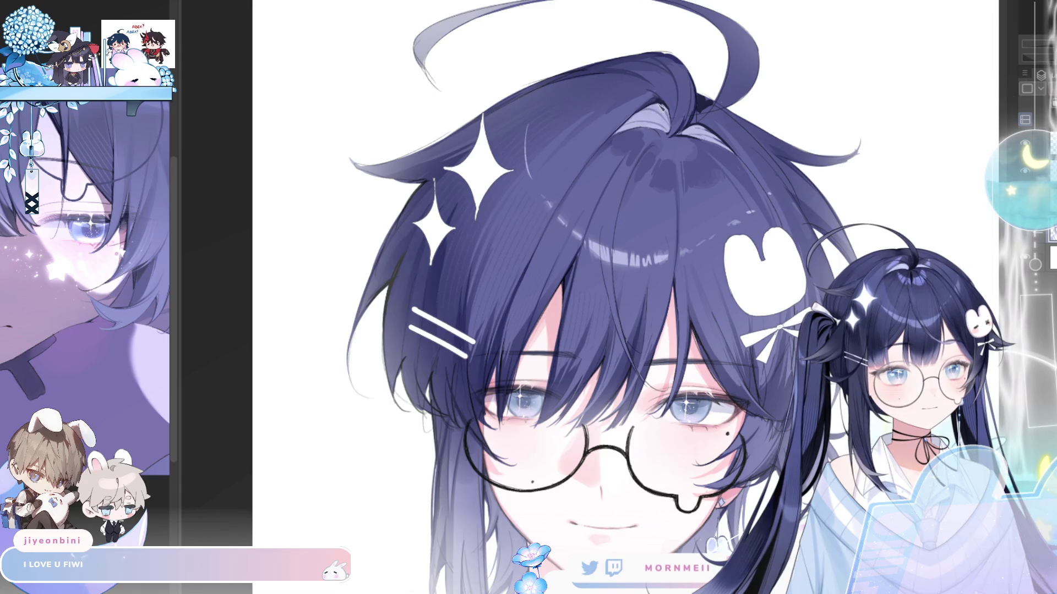
pyautogui.hotkey('ctrl', '0')
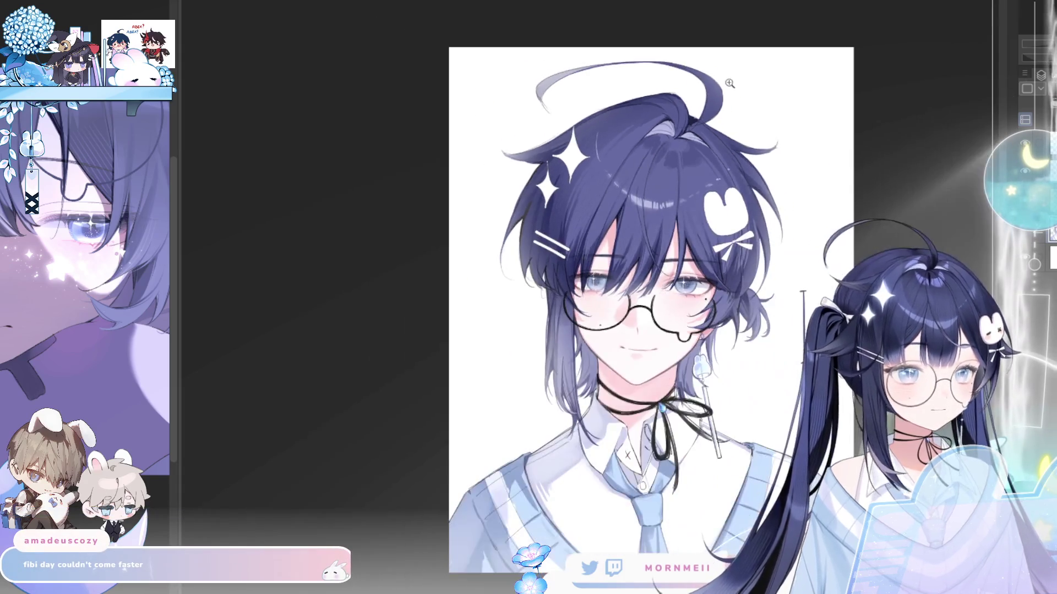
# Restore the portrait to normal orientation and zoom in close on the gem-set choker ribbon.
pyautogui.press('h')
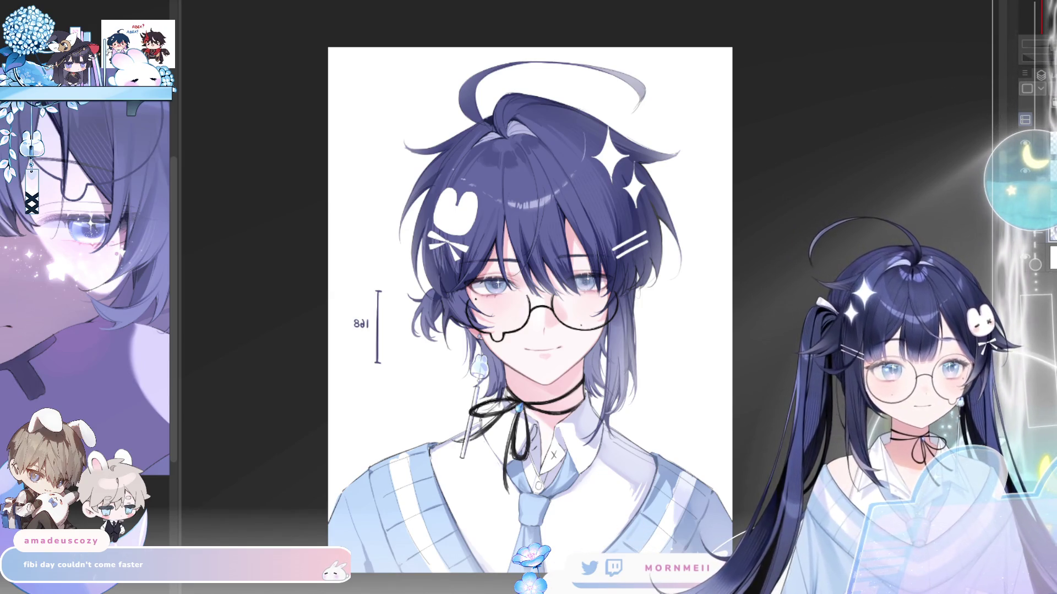
pyautogui.scroll(1, 558, 194)
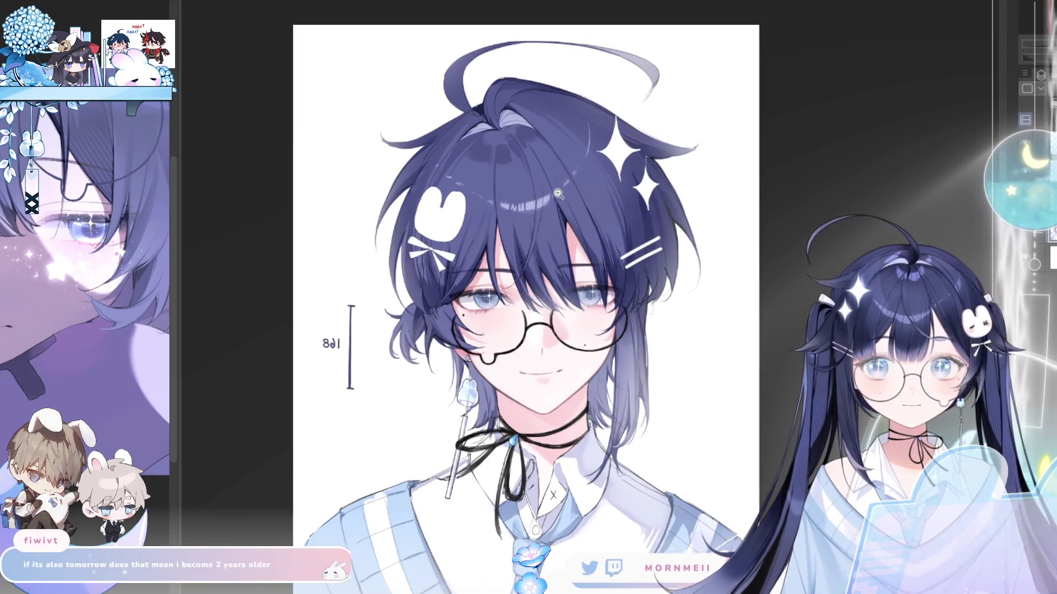
pyautogui.scroll(2, 567, 291)
pyautogui.scroll(-2, 575, 289)
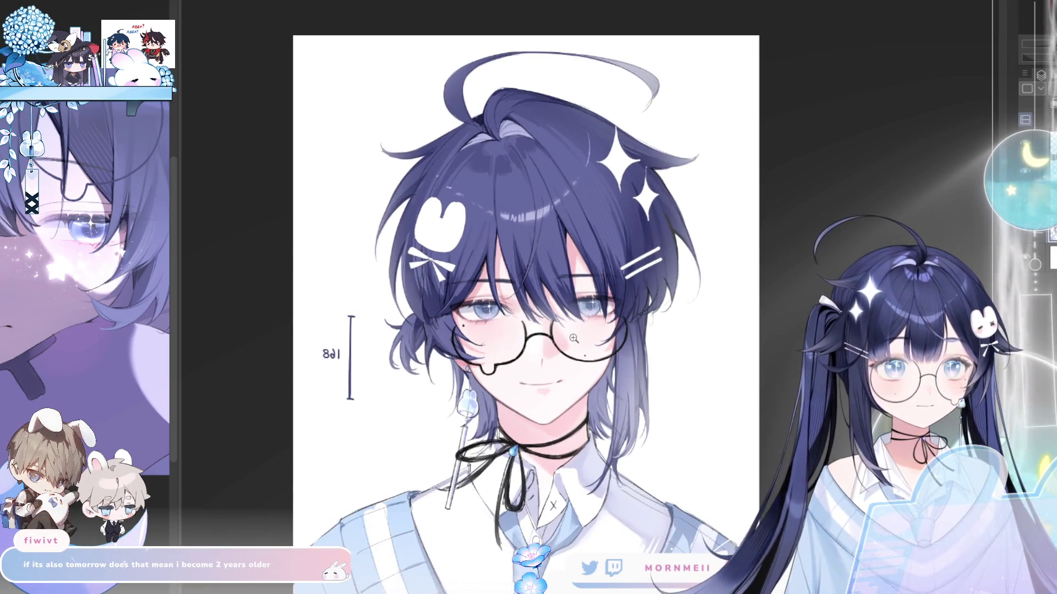
pyautogui.press('h')
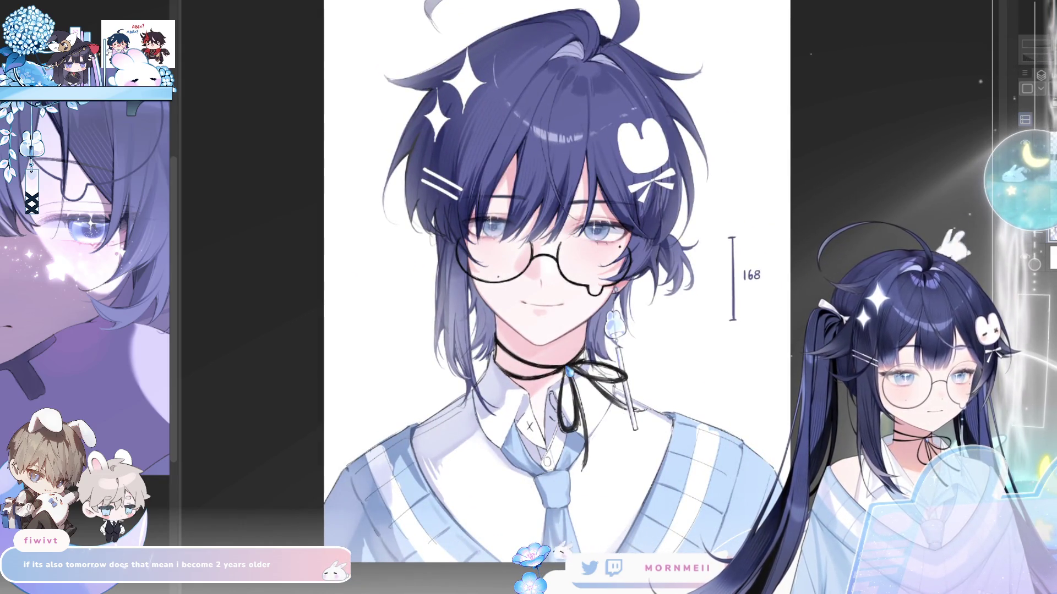
pyautogui.scroll(5, 407, 440)
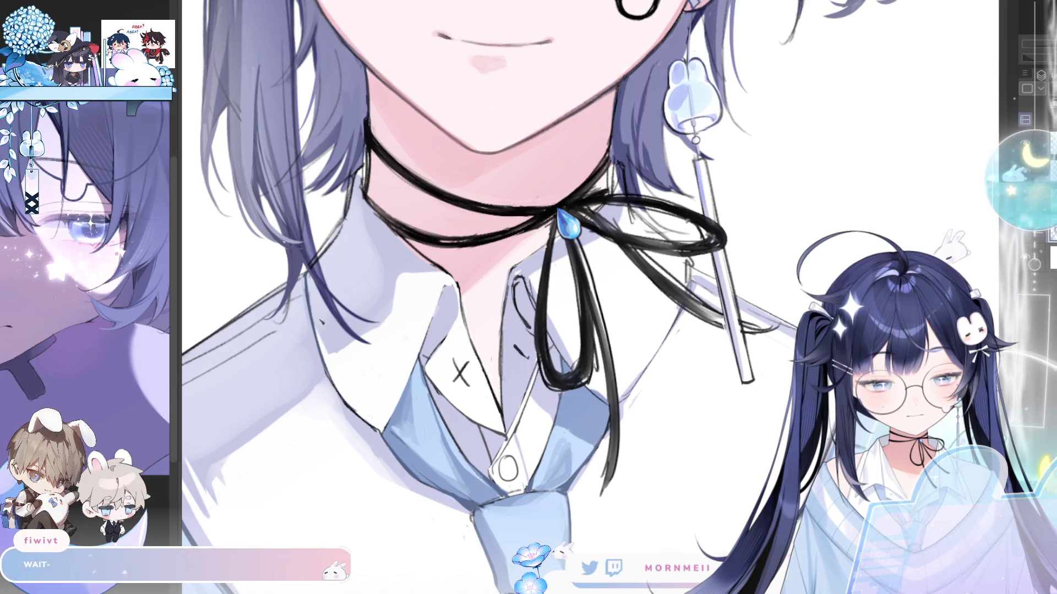
# Pan to the collar and tie, then compare the ribbon mirrored and unmirrored.
pyautogui.moveTo(348, 329); pyautogui.dragTo(502, 232)
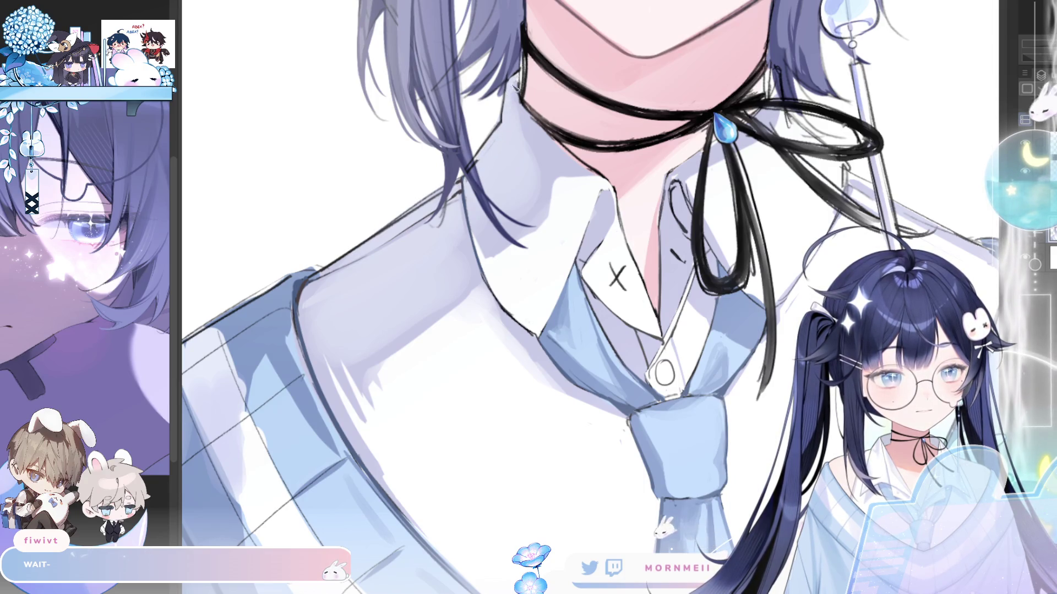
pyautogui.press('h')
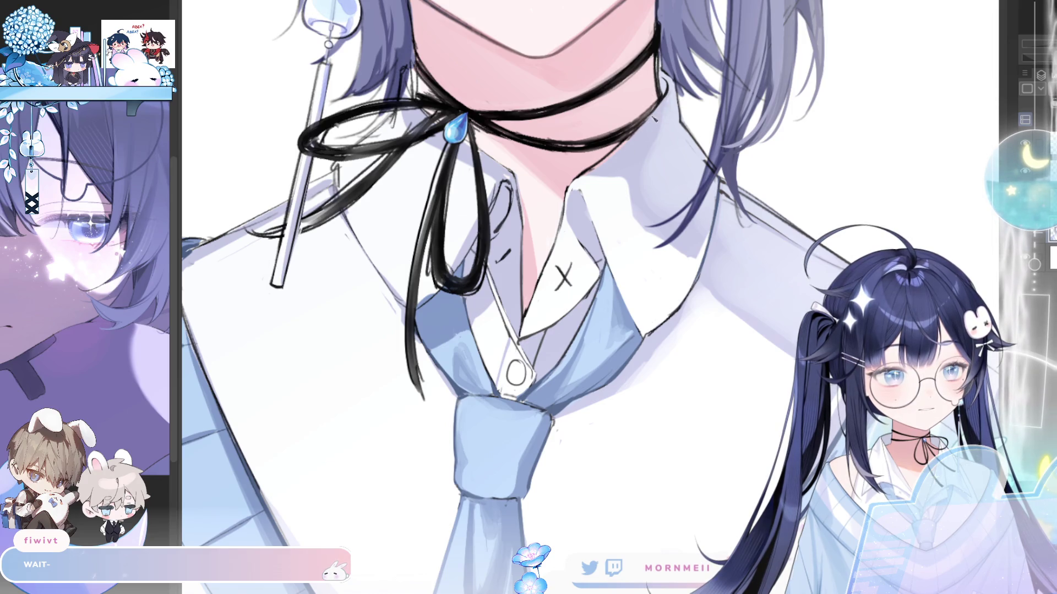
pyautogui.press('h')
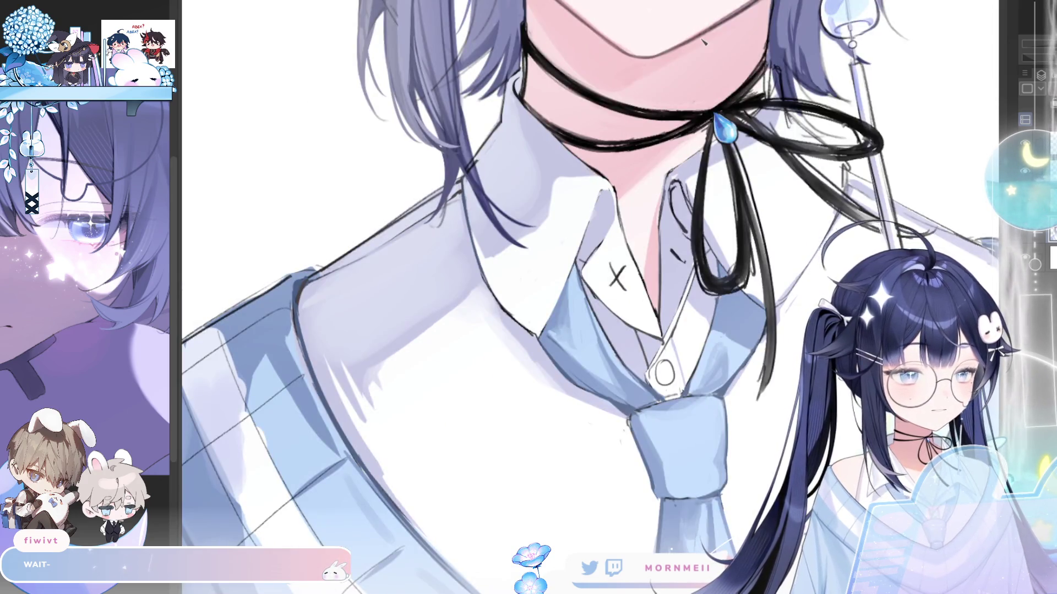
pyautogui.press('h')
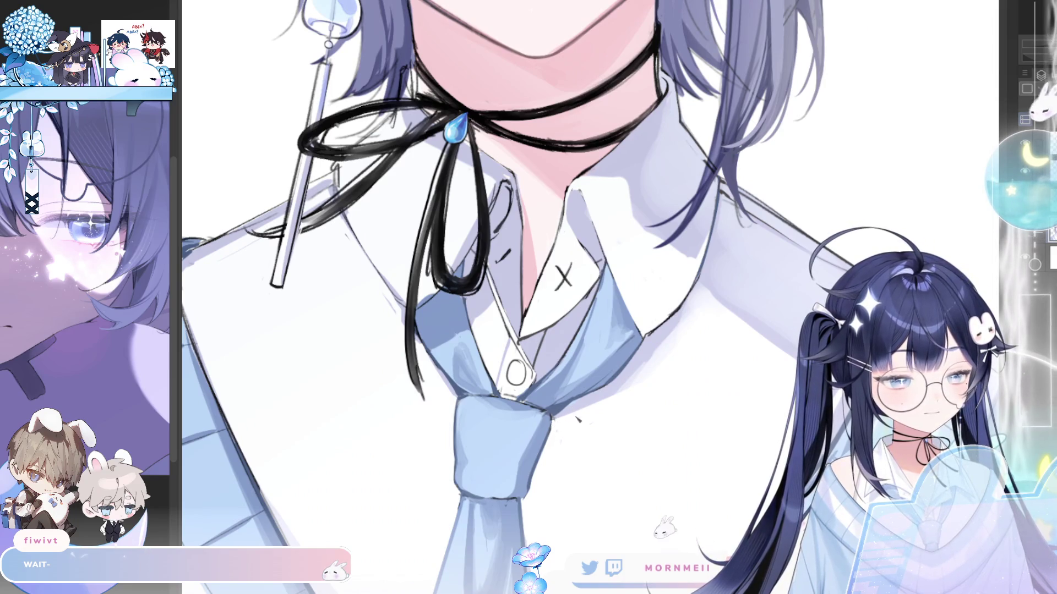
pyautogui.scroll(-3, 578, 420)
pyautogui.scroll(2, 542, 398)
# Compare the portrait mirrored and unmirrored, then zoom and pan to the blue sleeve.
pyautogui.press('h')
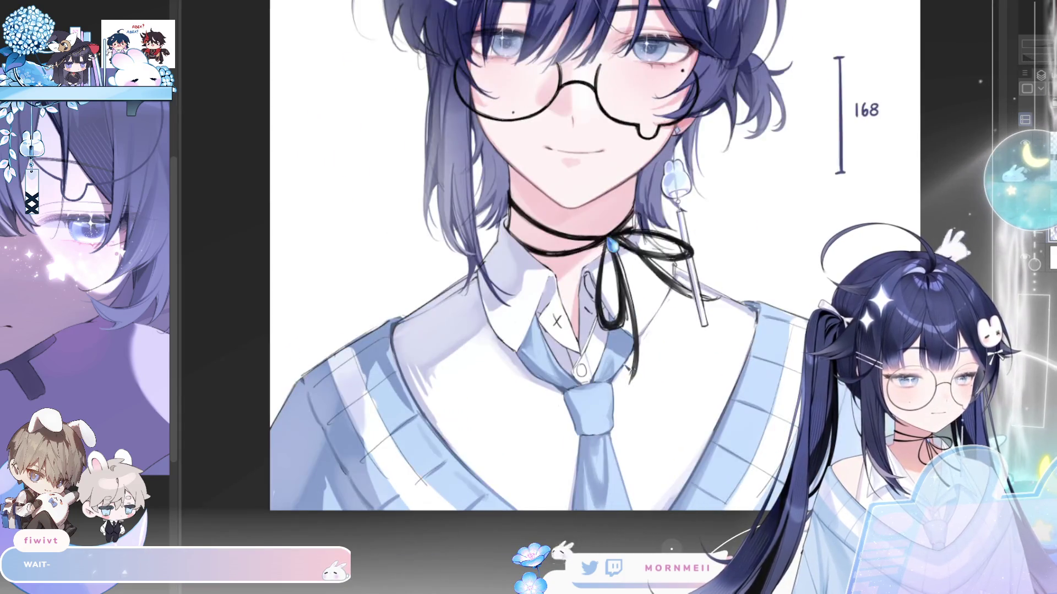
pyautogui.press('h')
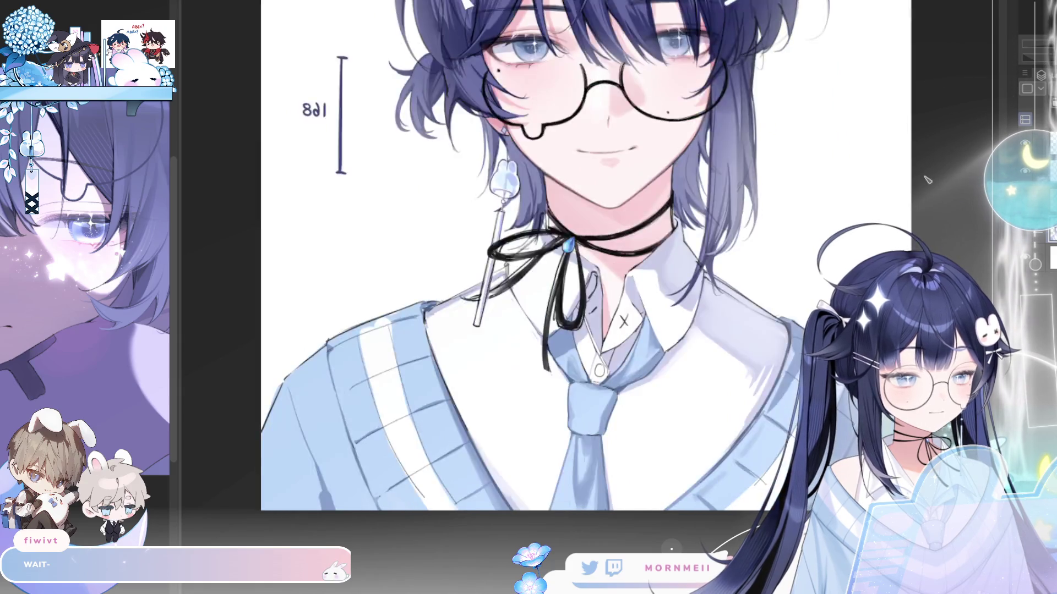
pyautogui.press('h')
pyautogui.scroll(2, 702, 297)
pyautogui.moveTo(652, 265); pyautogui.dragTo(467, 246)
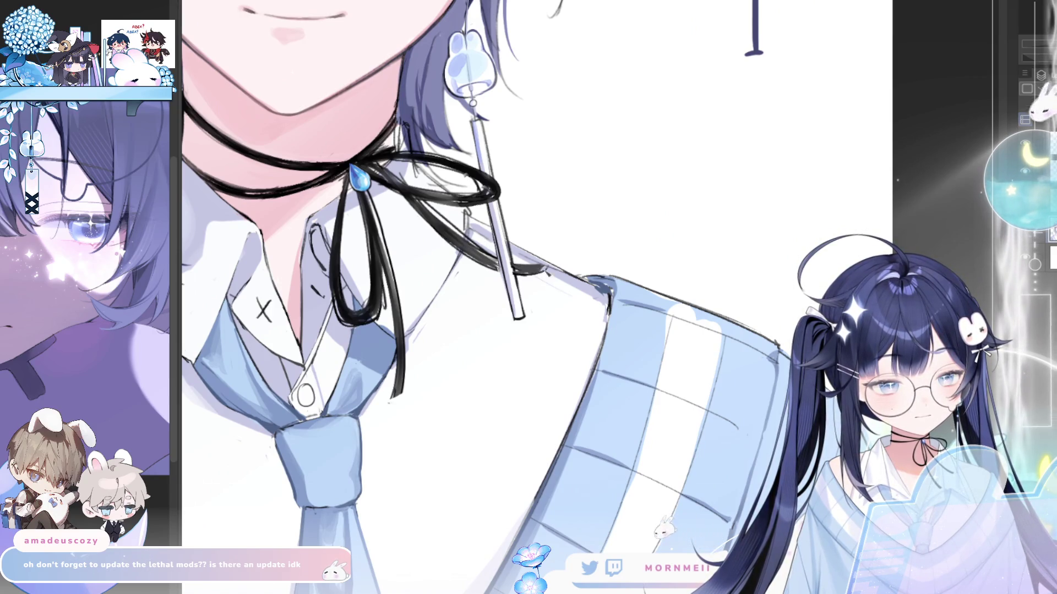
# Zoom out to check the whole portrait's balance in both orientations, then zoom into the ribbon knot.
pyautogui.scroll(-3, 530, 333)
pyautogui.press('h')
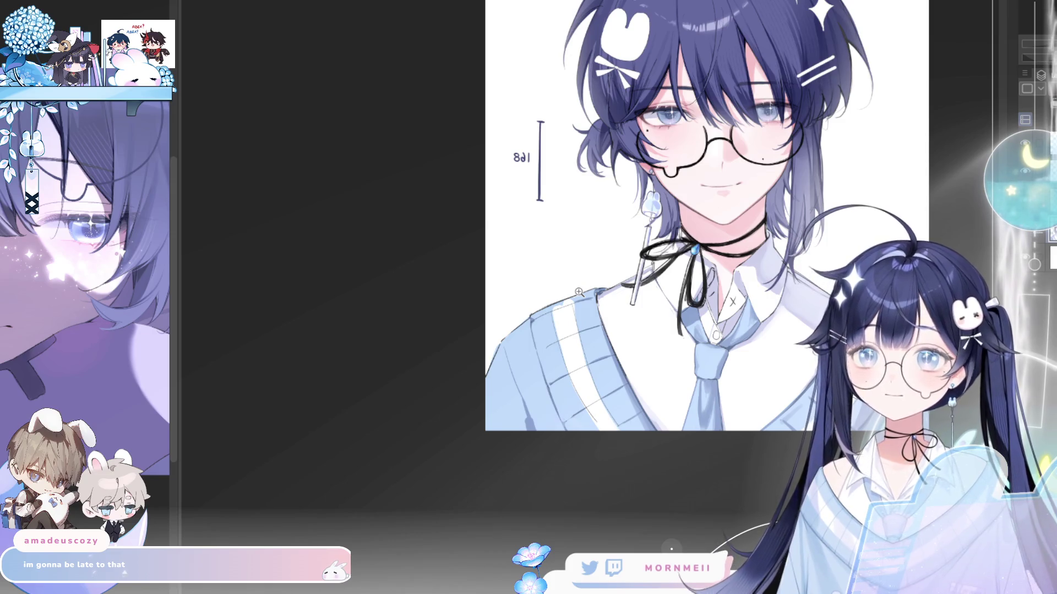
pyautogui.press('h')
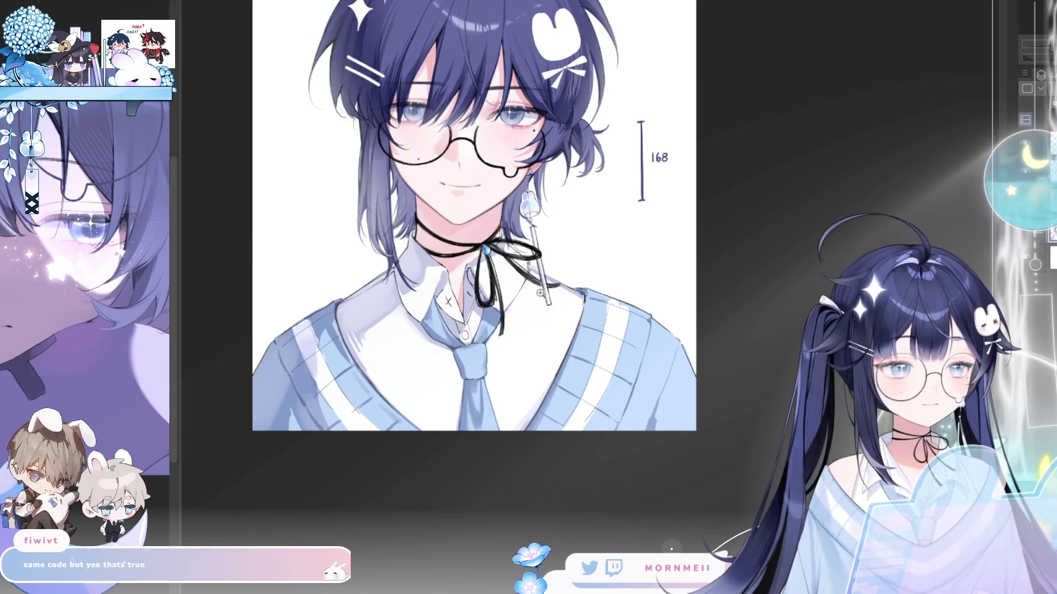
pyautogui.scroll(3, 507, 218)
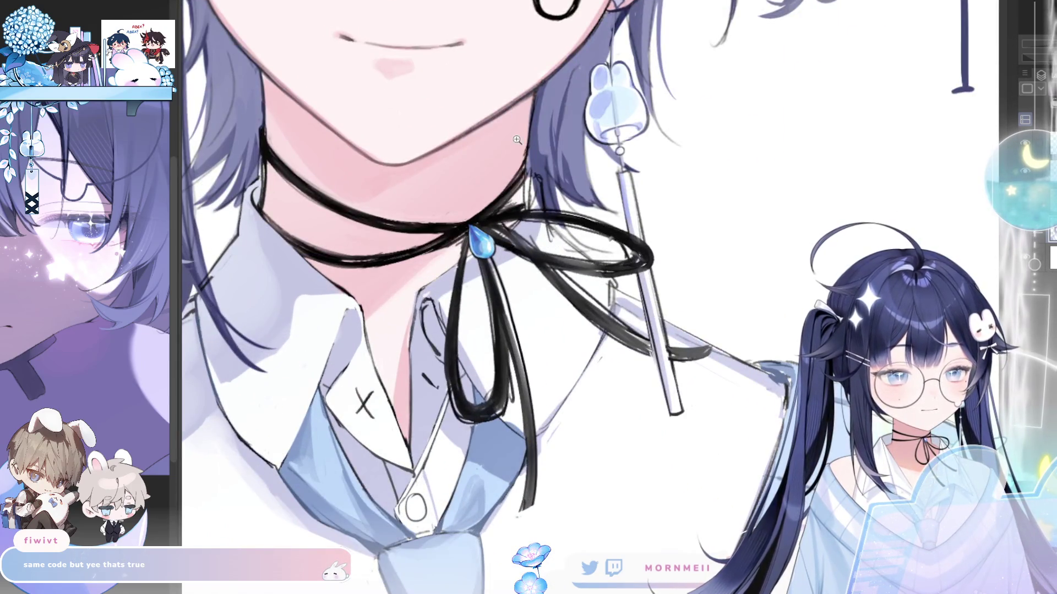
# Compare the ribbon close-up mirrored and normal while zooming out.
pyautogui.press('h')
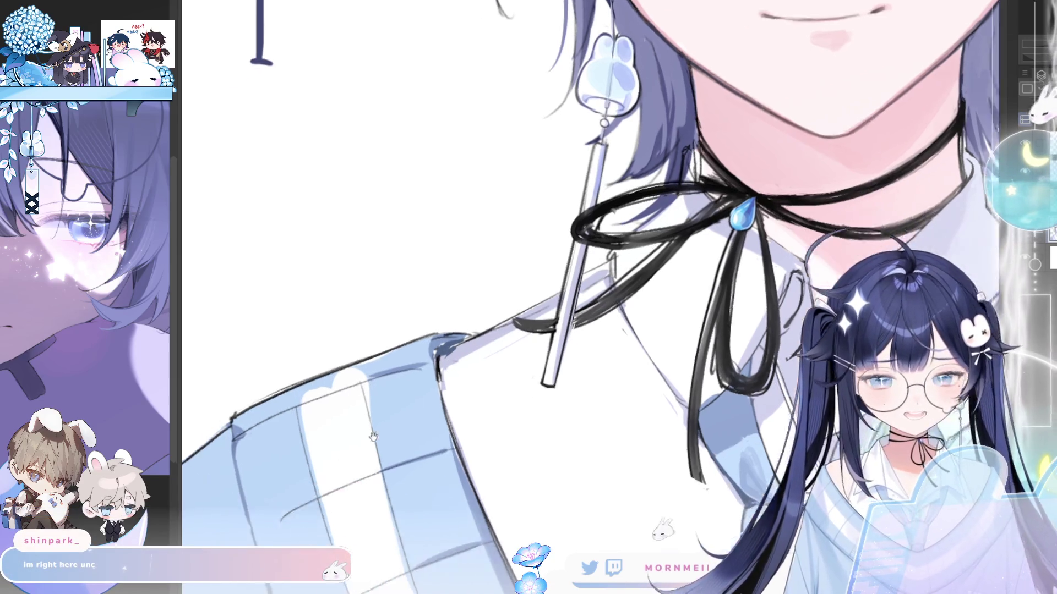
pyautogui.scroll(-5, 342, 450)
pyautogui.press('h')
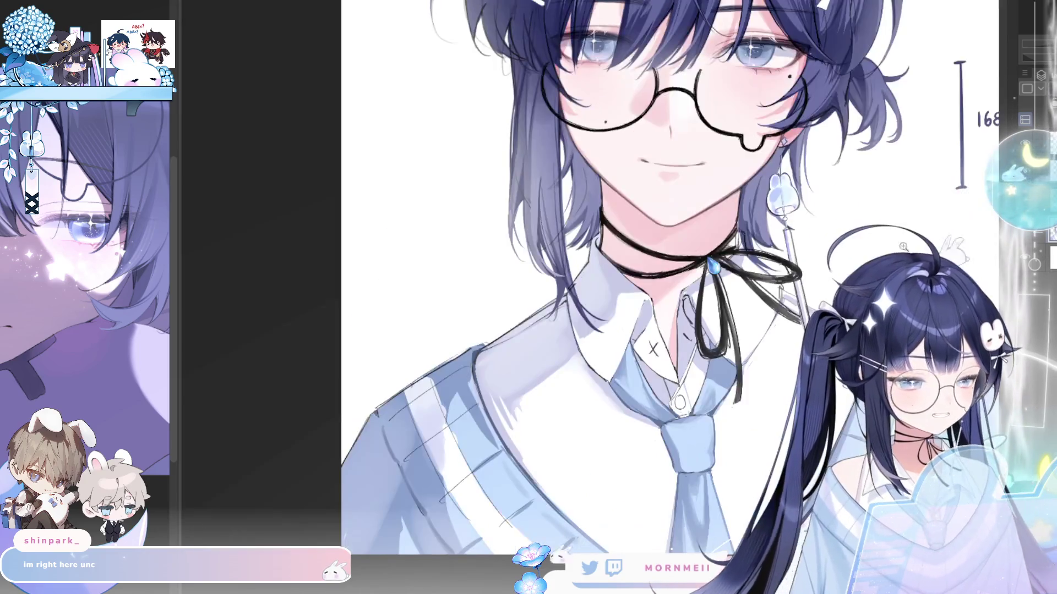
pyautogui.press('h')
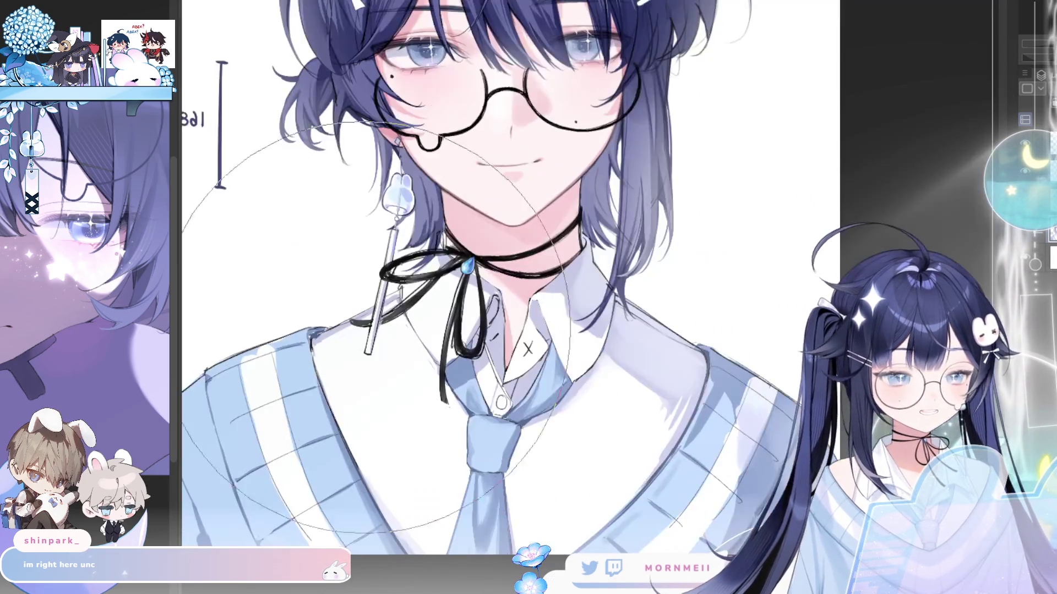
# Enlarge the brush with the bracket keys and zoom out to the whole portrait.
pyautogui.press('[')
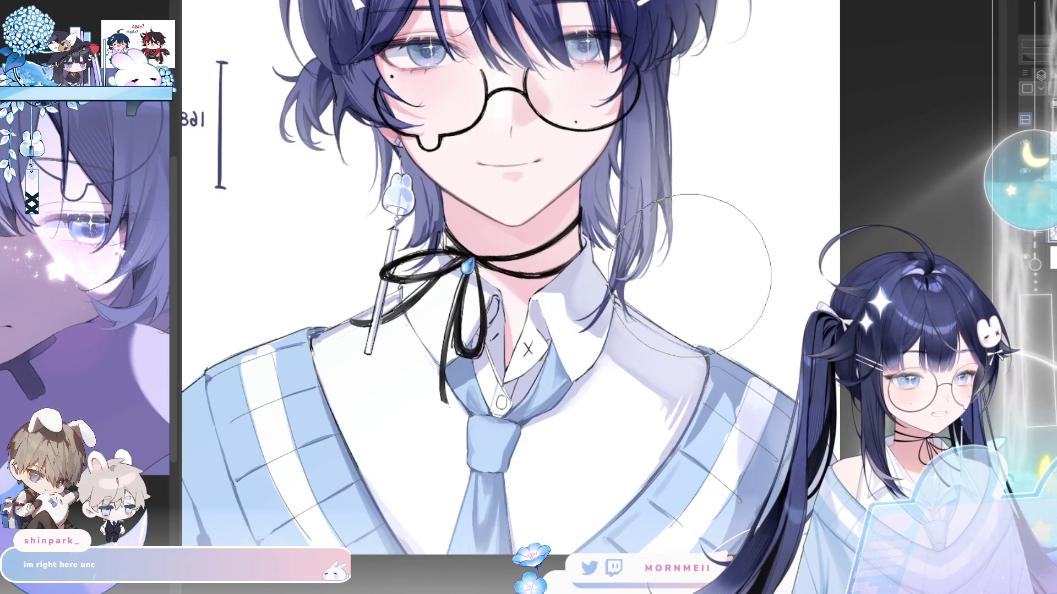
pyautogui.press(']')
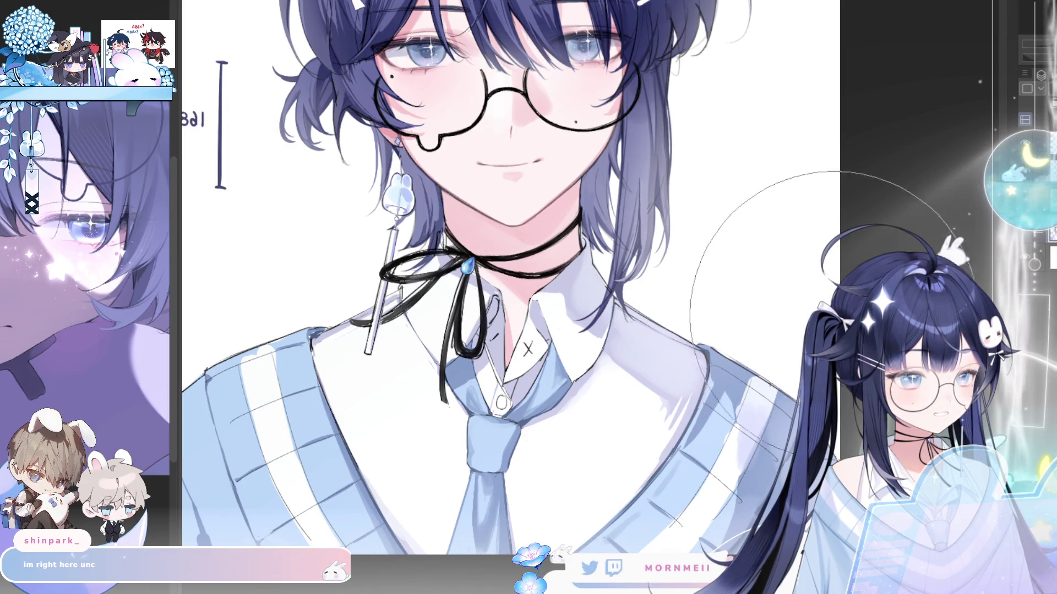
pyautogui.press('h')
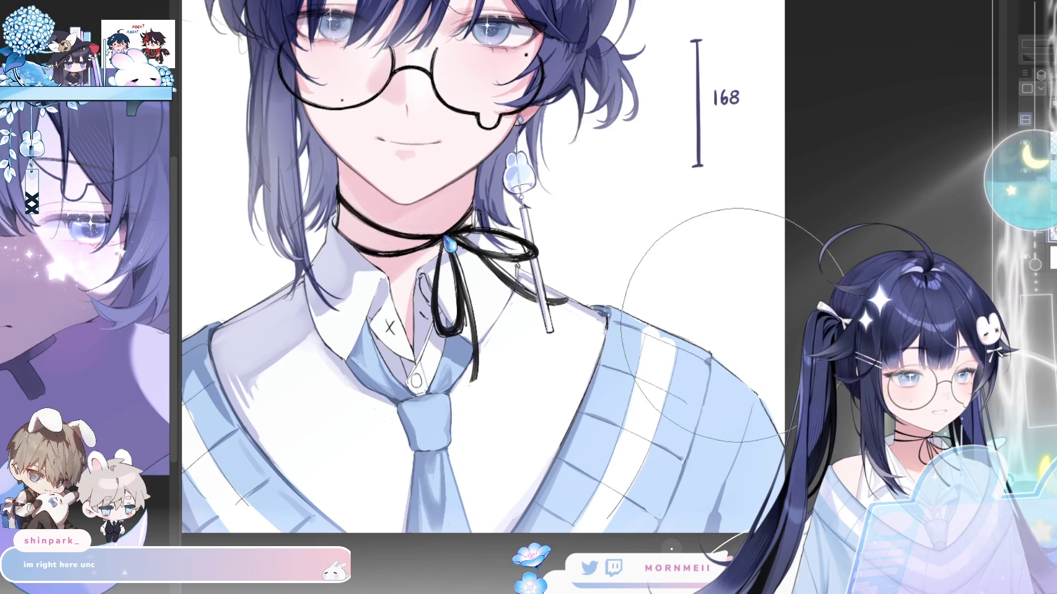
pyautogui.scroll(-2, 782, 359)
# Zoom into the collar, checking it both mirrored and unmirrored.
pyautogui.press('h')
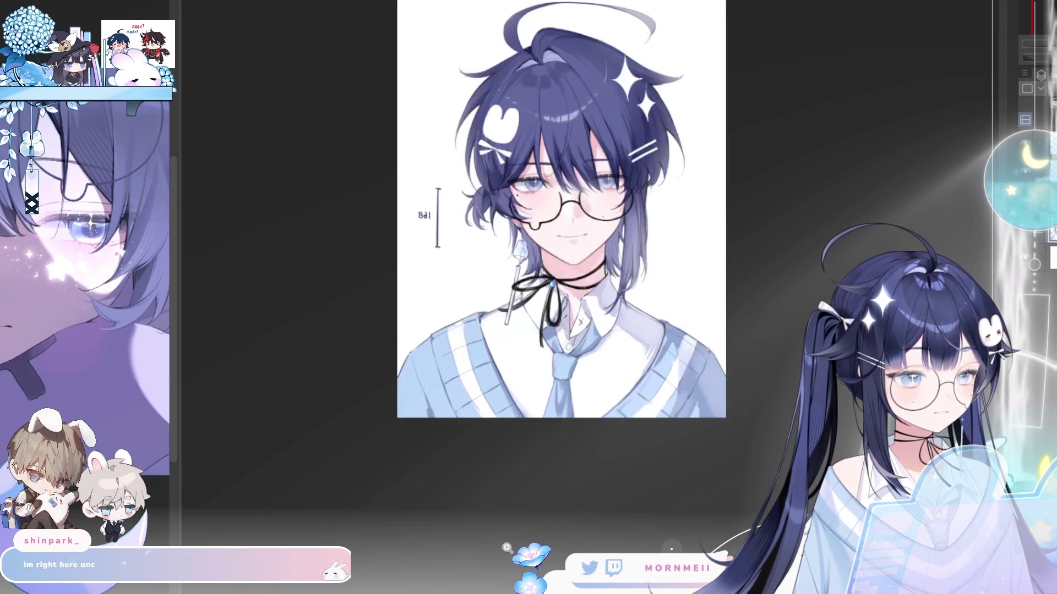
pyautogui.press('h')
pyautogui.scroll(2, 546, 347)
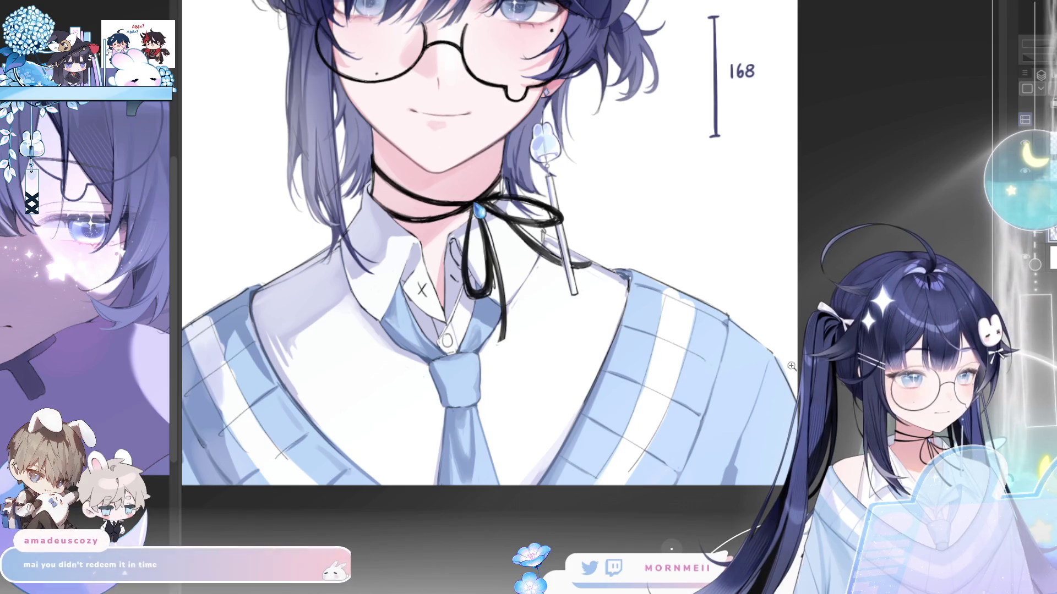
pyautogui.press('h')
pyautogui.scroll(1, 411, 352)
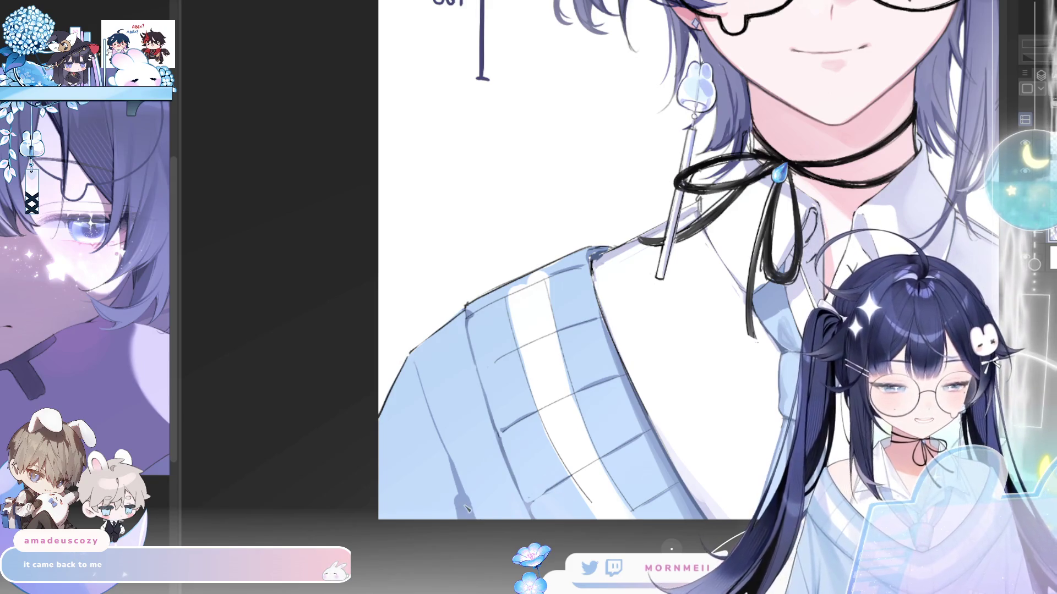
# Pan across the sweater sleeve and tie, comparing them mirrored and normal.
pyautogui.moveTo(458, 511); pyautogui.dragTo(395, 434)
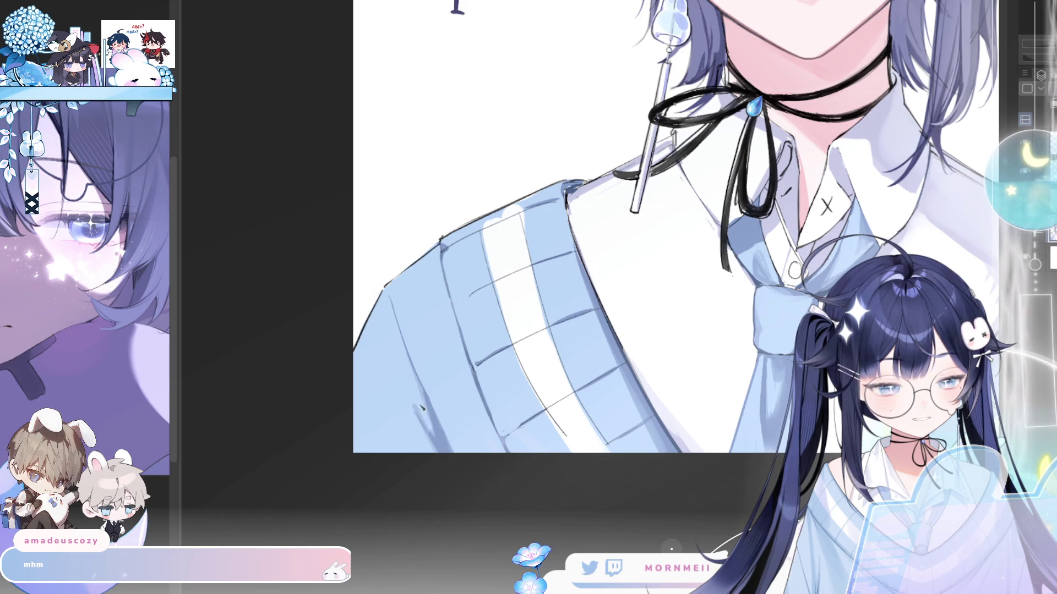
pyautogui.press('h')
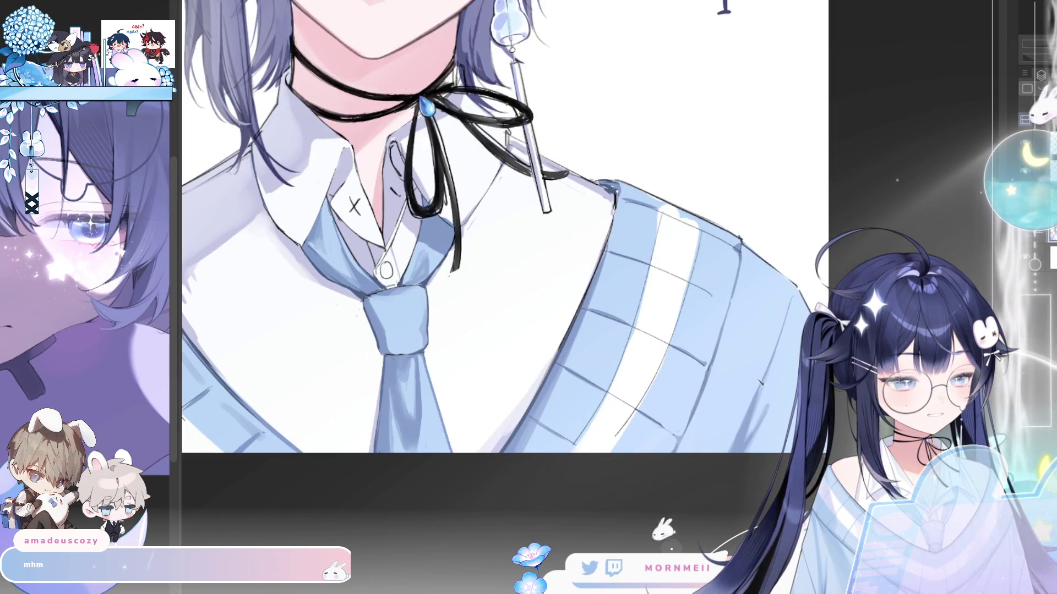
pyautogui.press('h')
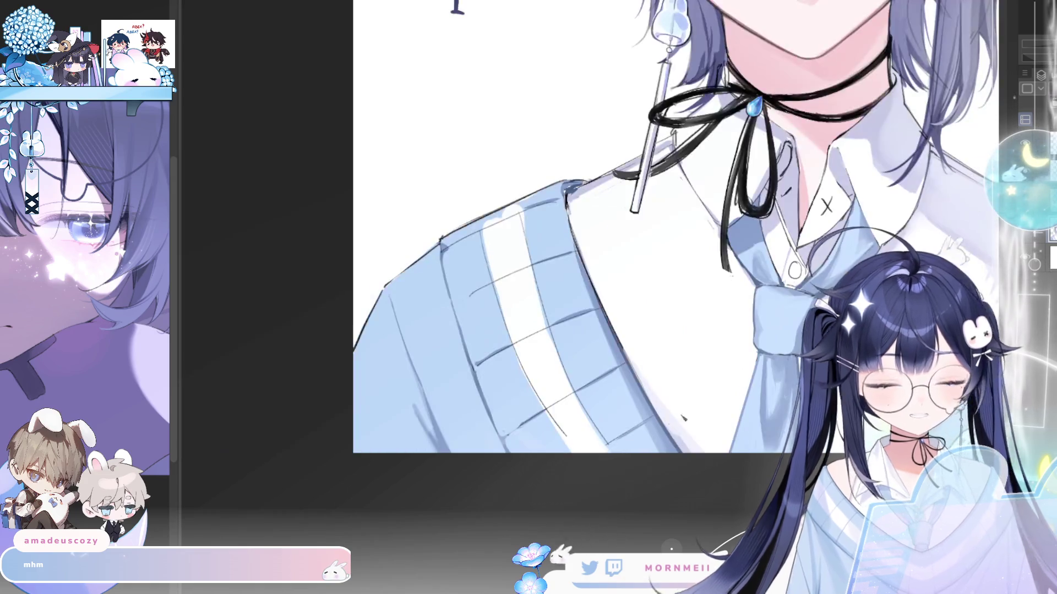
pyautogui.moveTo(683, 417); pyautogui.dragTo(598, 447)
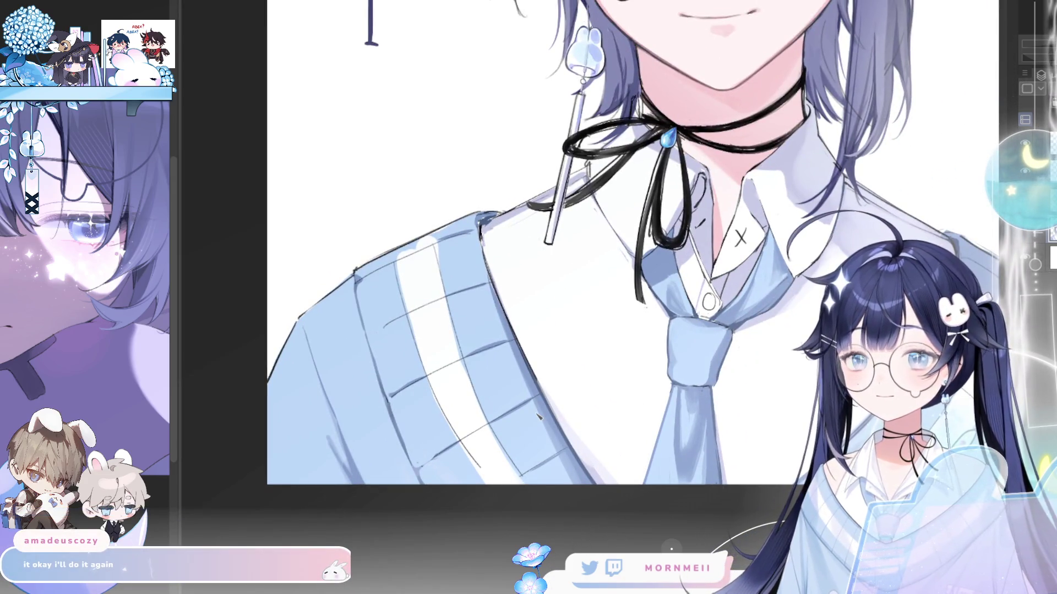
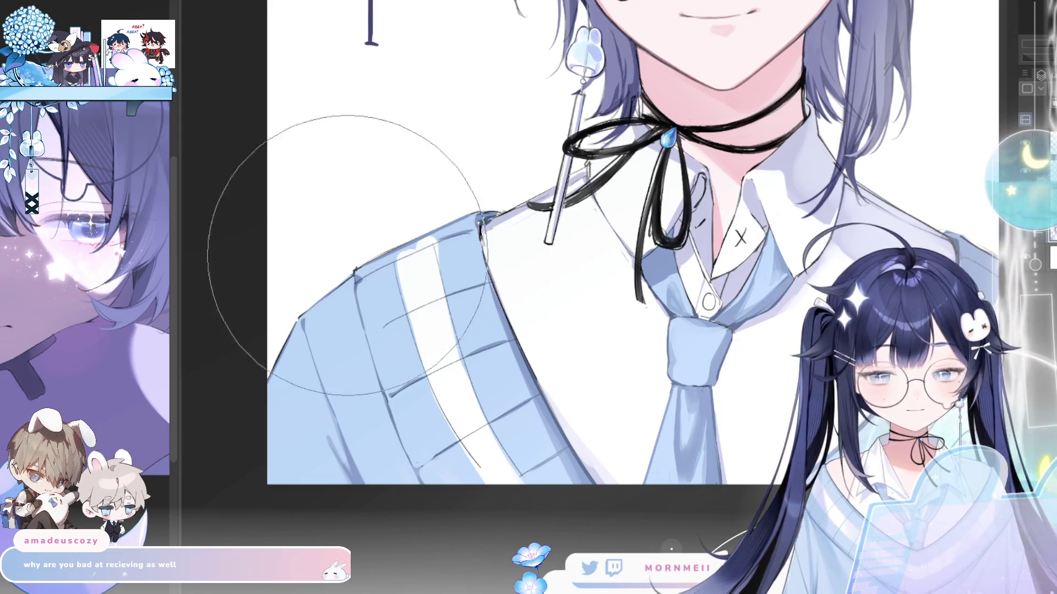
# Flip the canvas horizontally a few times to check proportions, then fit the whole portrait in view.
pyautogui.press('h')
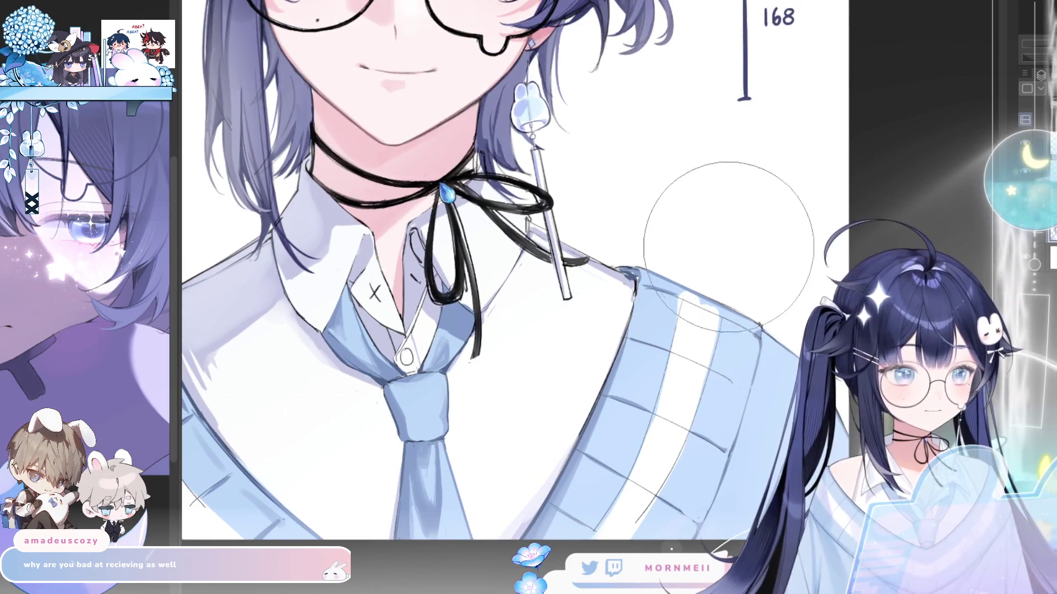
pyautogui.press('h')
pyautogui.press('h')
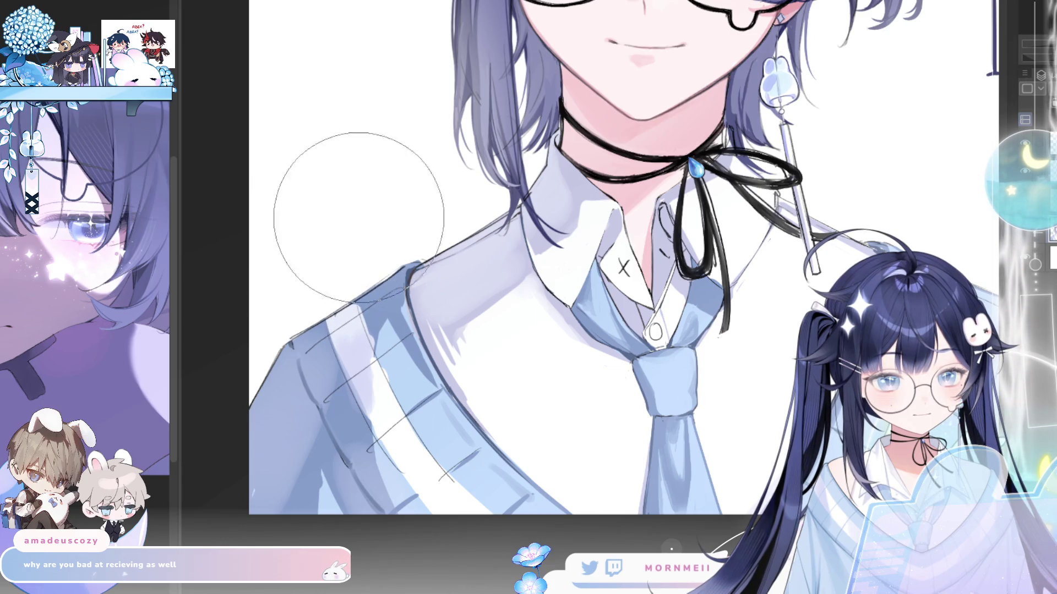
pyautogui.press('h')
pyautogui.press('h')
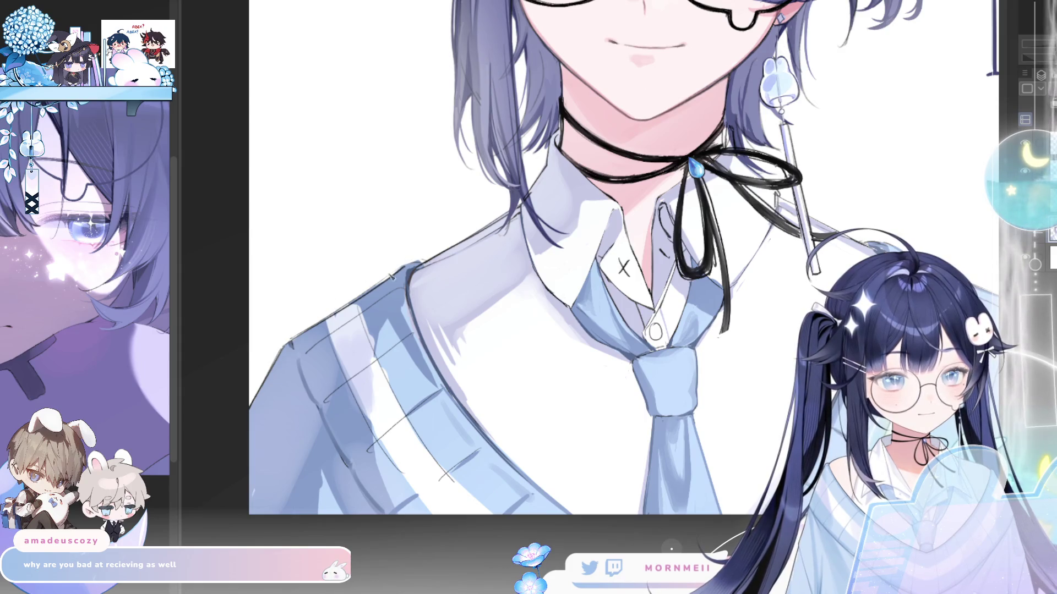
pyautogui.hotkey('ctrl', '0')
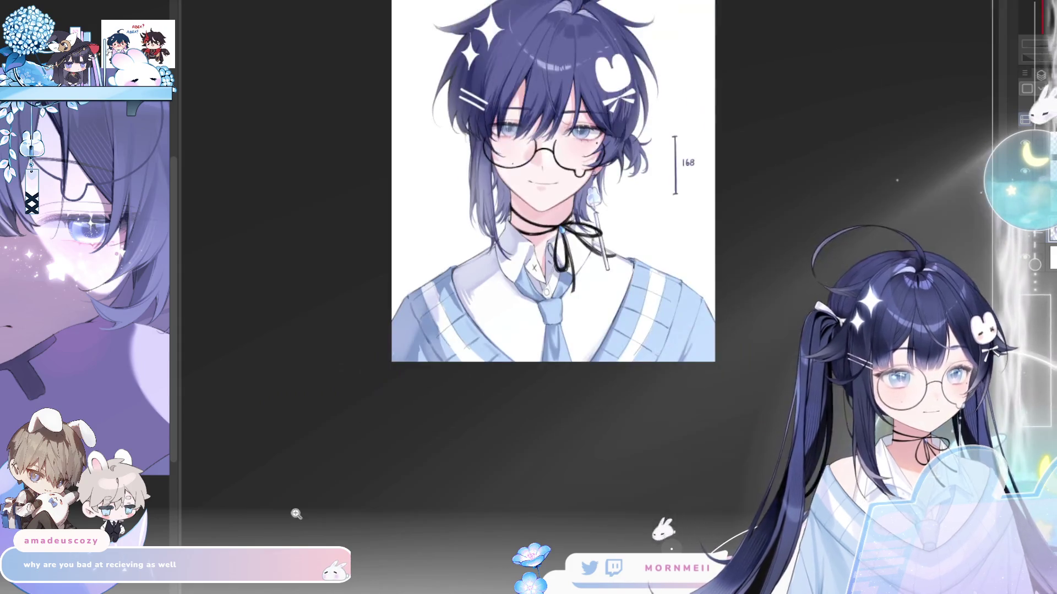
# Zoom into a close-up of the face, compare it mirrored, and recentre on the head.
pyautogui.click(683, 453)
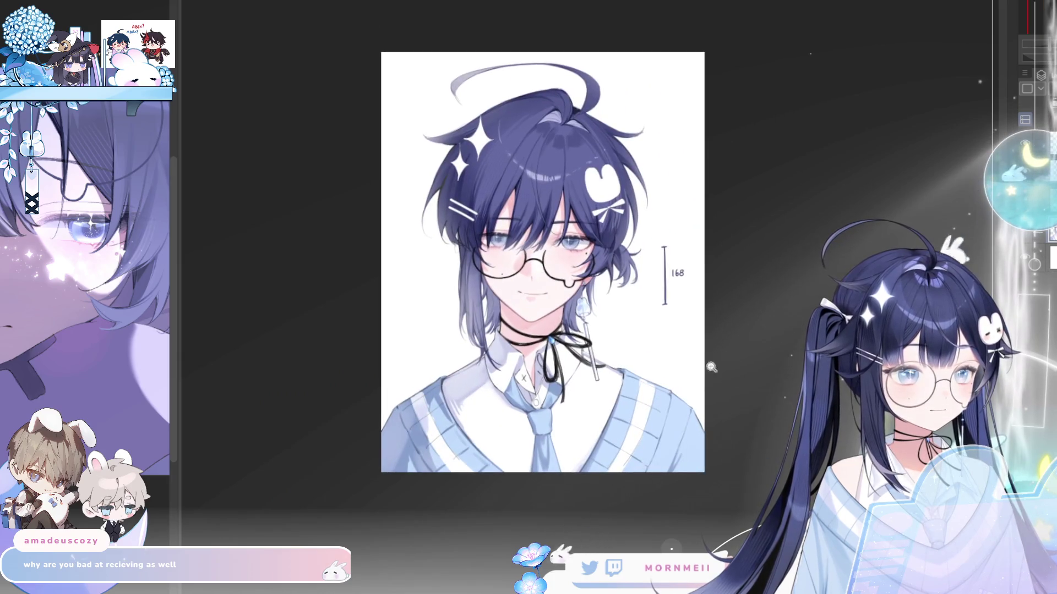
pyautogui.click(561, 301)
pyautogui.click(438, 149)
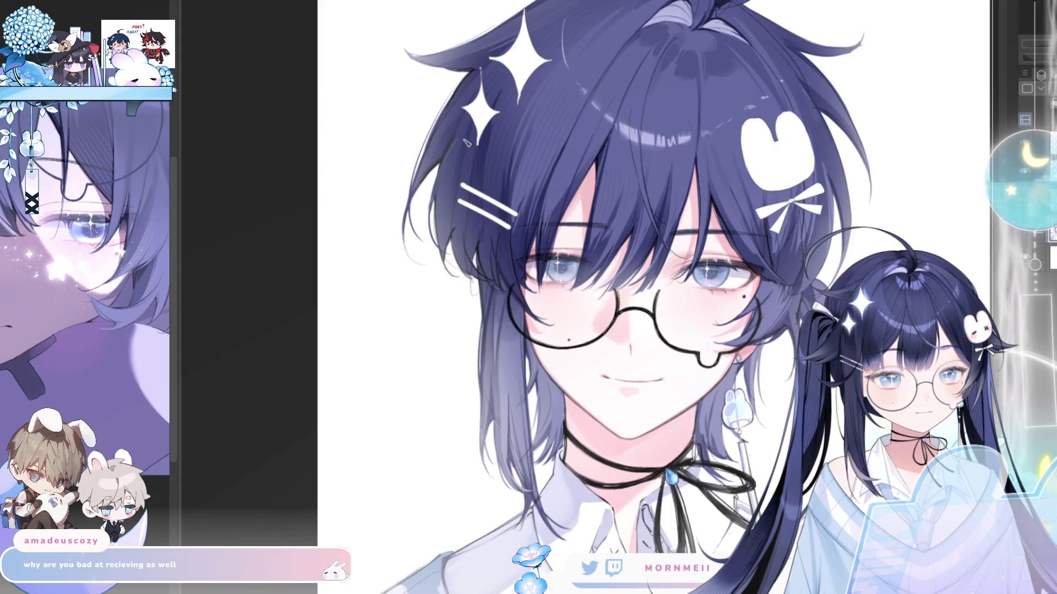
pyautogui.press('h')
pyautogui.press('h')
pyautogui.scroll(3, 337, 83)
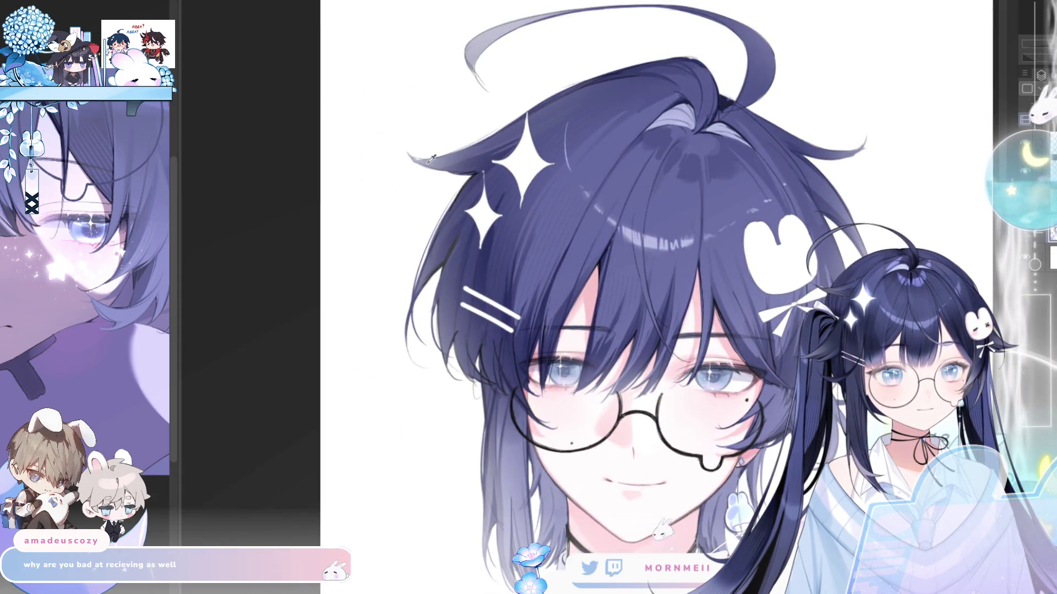
pyautogui.press('h')
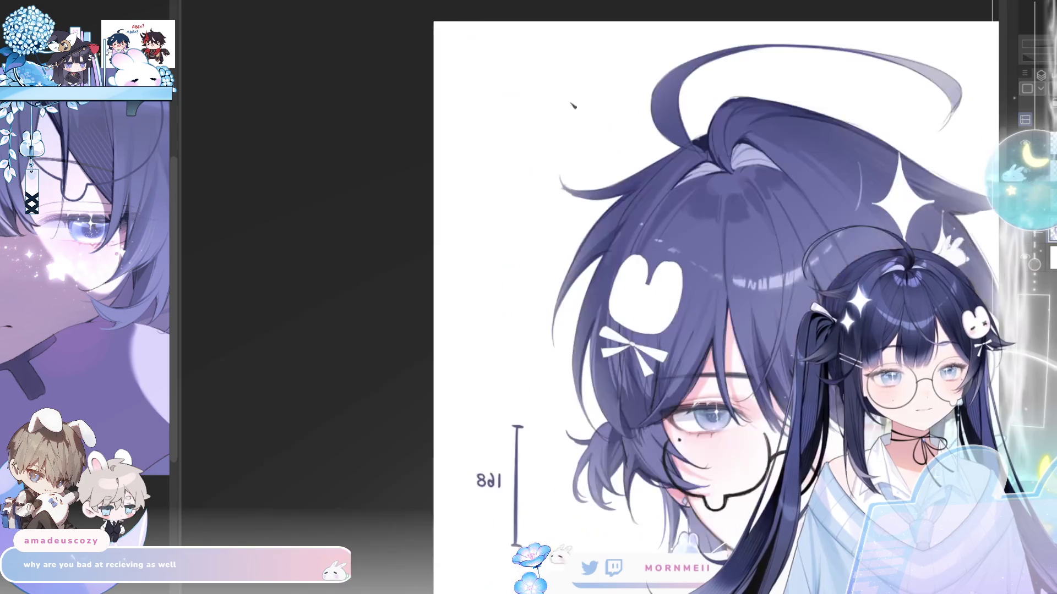
pyautogui.moveTo(703, 165); pyautogui.dragTo(452, 160)
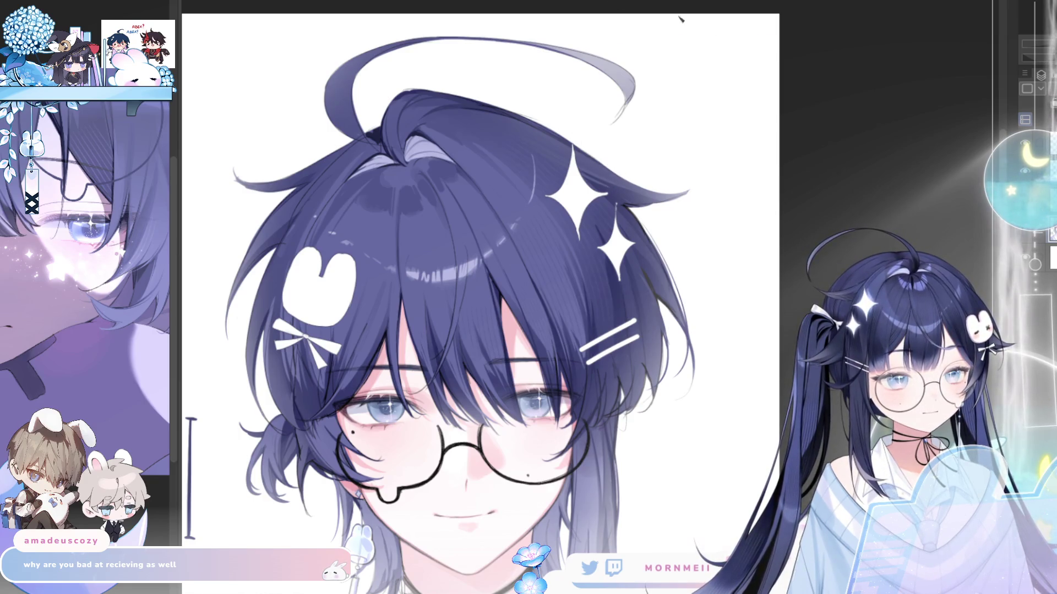
pyautogui.press('h')
pyautogui.moveTo(555, 295); pyautogui.dragTo(451, 288)
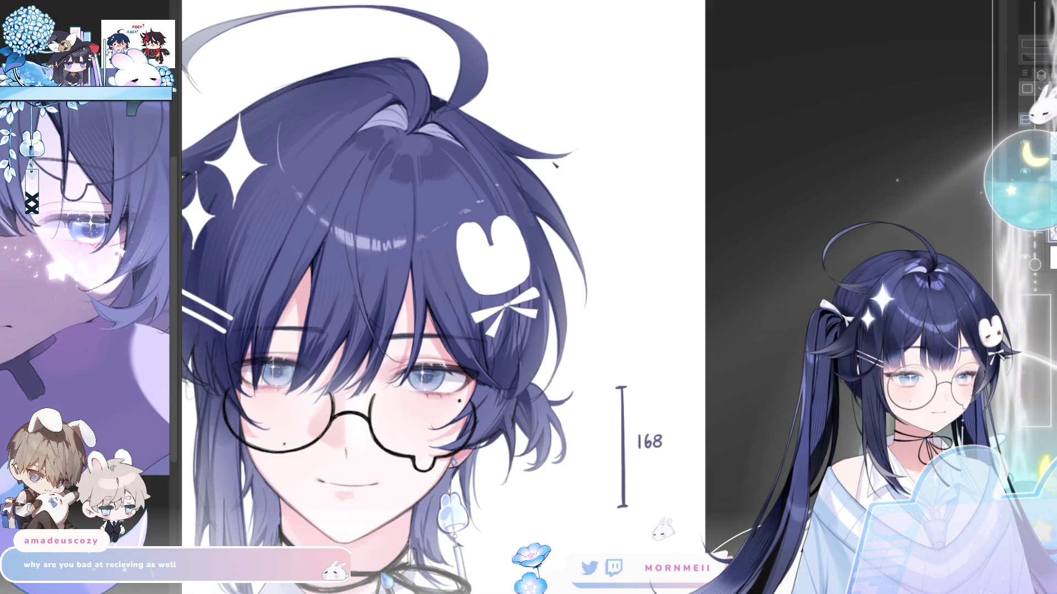
# Scroll around the head while toggling the mirrored view to check the face.
pyautogui.scroll(-5, 607, 143)
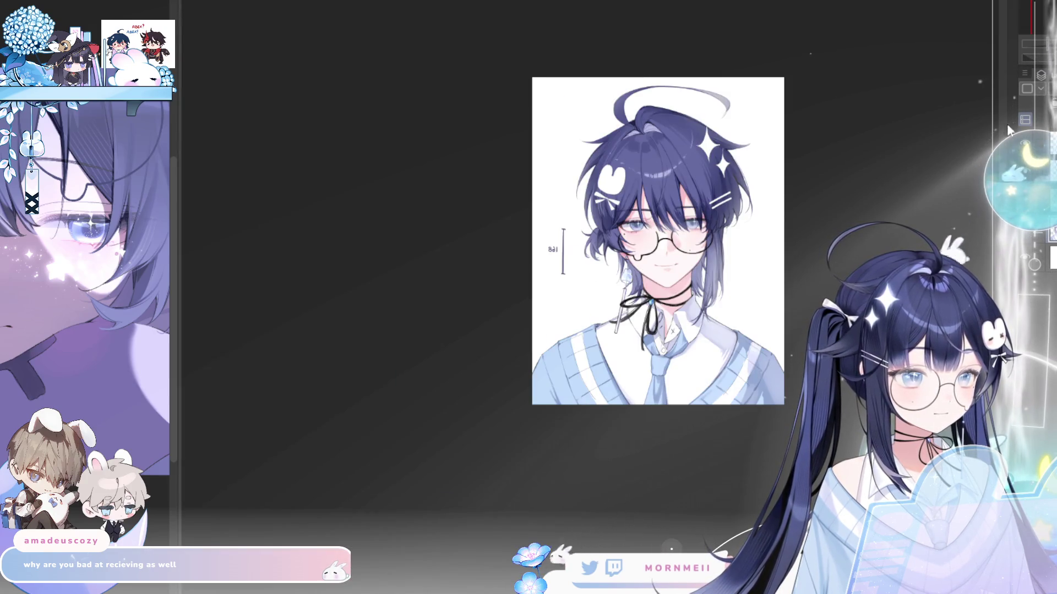
pyautogui.scroll(3, 873, 166)
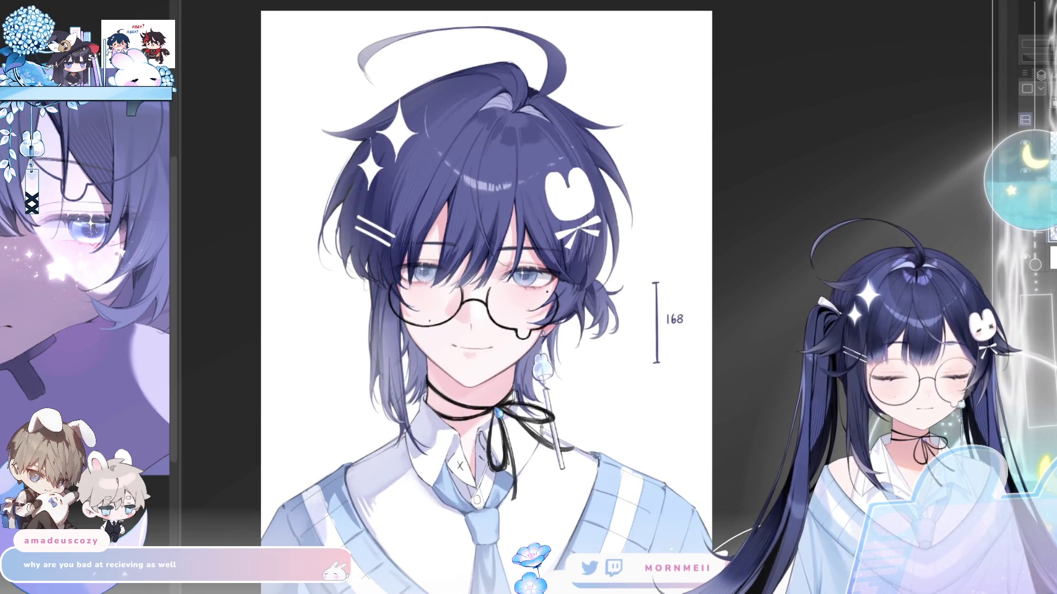
pyautogui.scroll(1, 1011, 167)
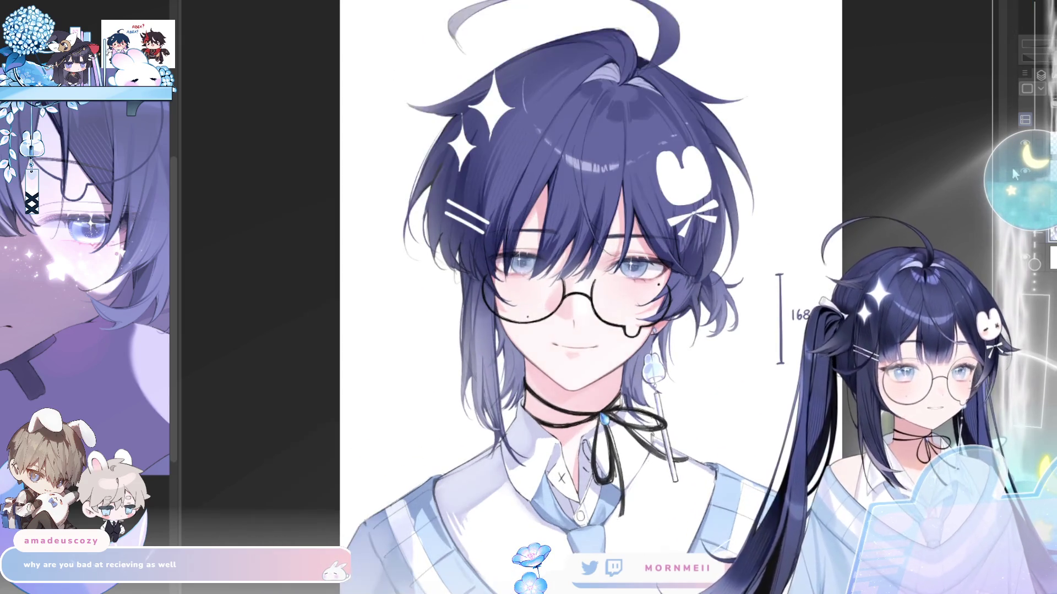
pyautogui.press('h')
pyautogui.press('h')
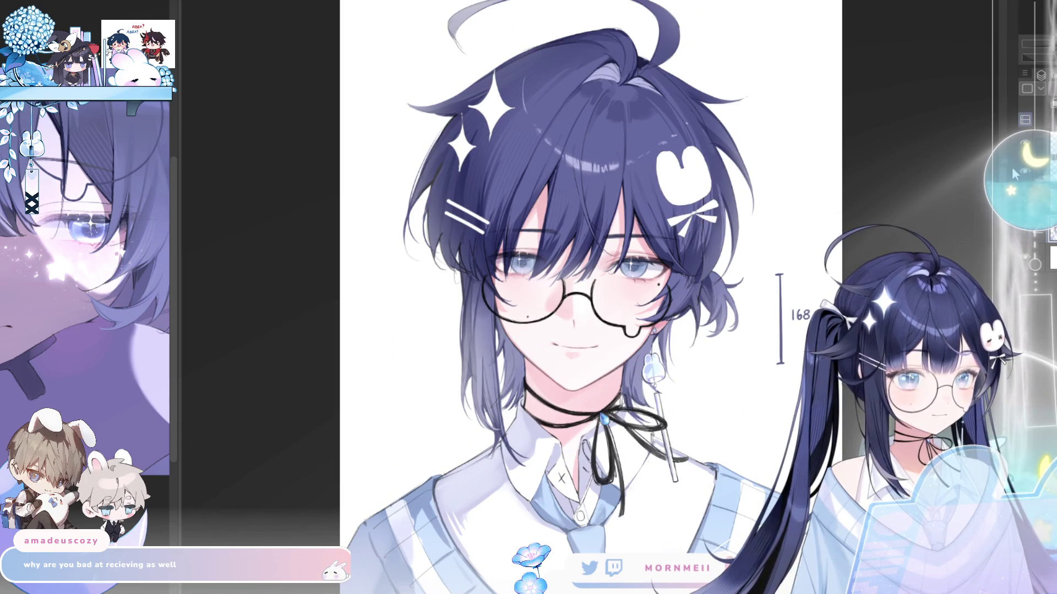
pyautogui.press('h')
pyautogui.press('h')
pyautogui.press('h')
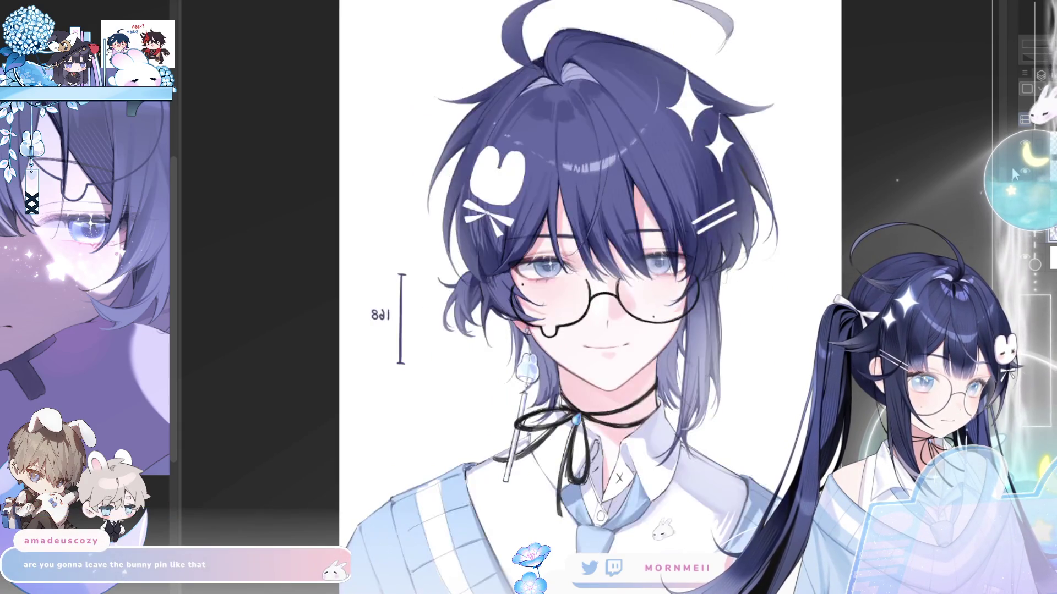
pyautogui.press('h')
pyautogui.press('h')
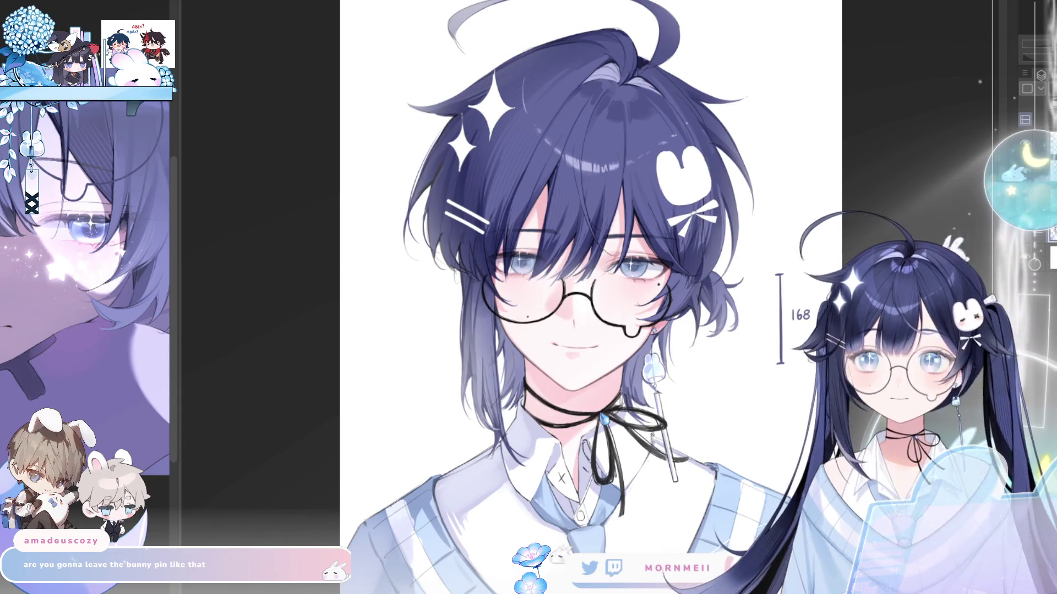
# Scroll the view up to the top of the hair and the blank bunny hairpin.
pyautogui.scroll(-3, 715, 287)
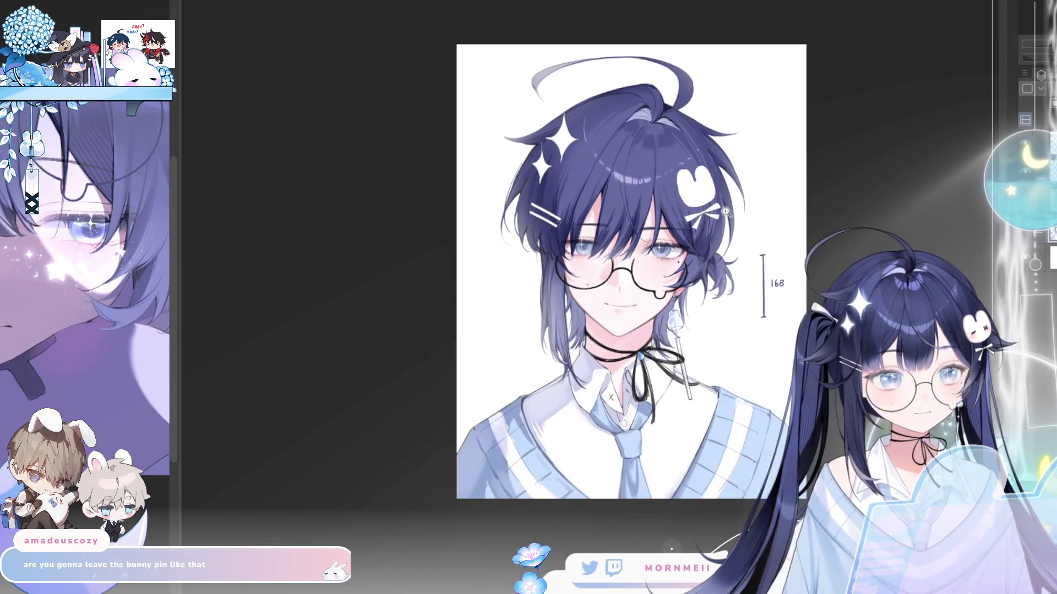
pyautogui.scroll(-2, 715, 286)
pyautogui.hscroll(2, 715, 286)
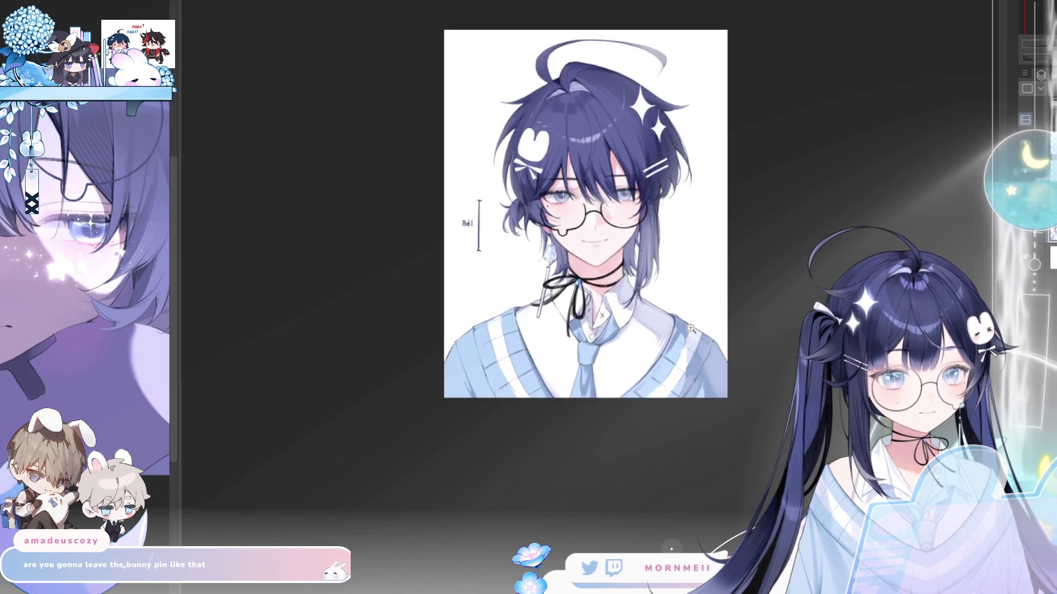
pyautogui.press('h')
pyautogui.press('h')
pyautogui.press('h')
pyautogui.press('h')
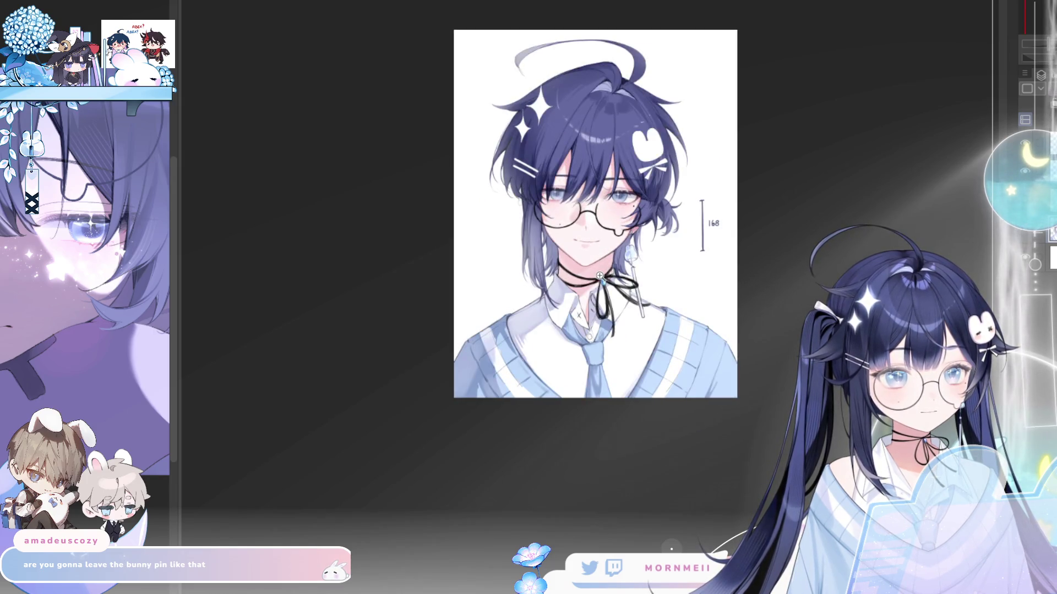
pyautogui.scroll(2, 612, 190)
pyautogui.scroll(1, 612, 190)
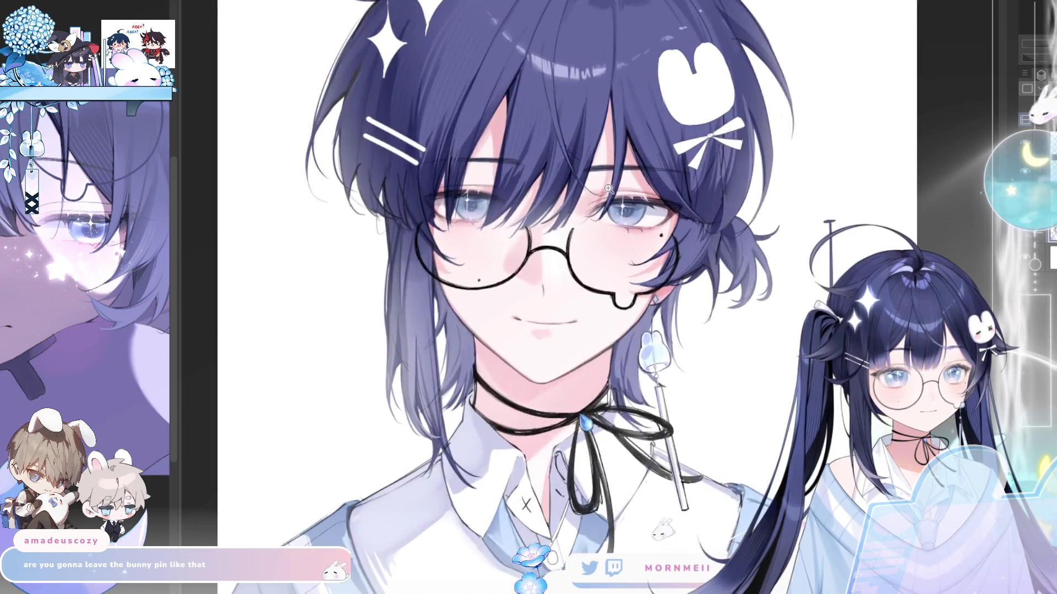
pyautogui.scroll(1, 633, 201)
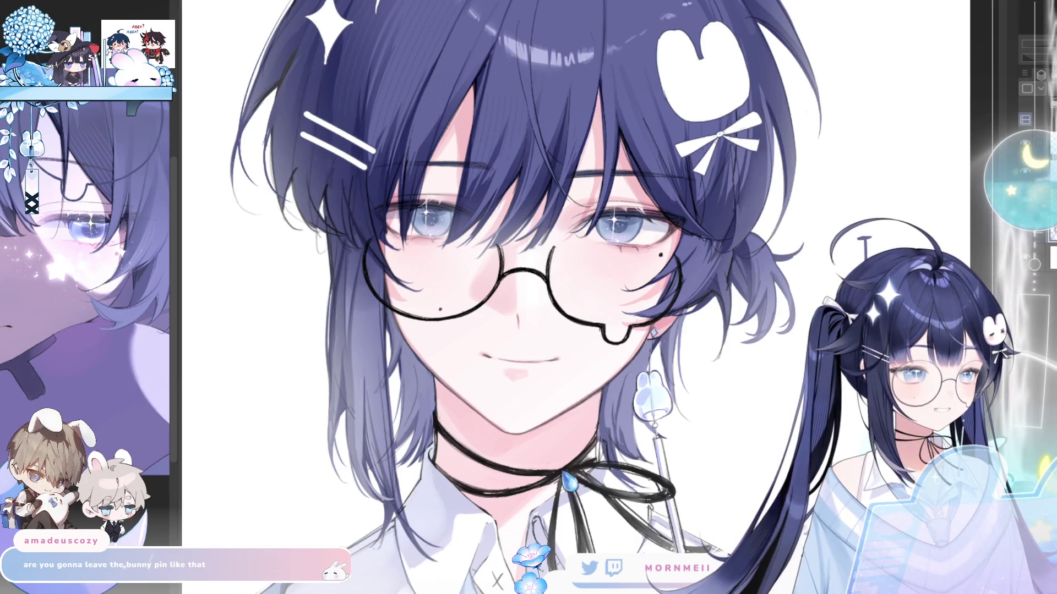
pyautogui.scroll(3, 695, 233)
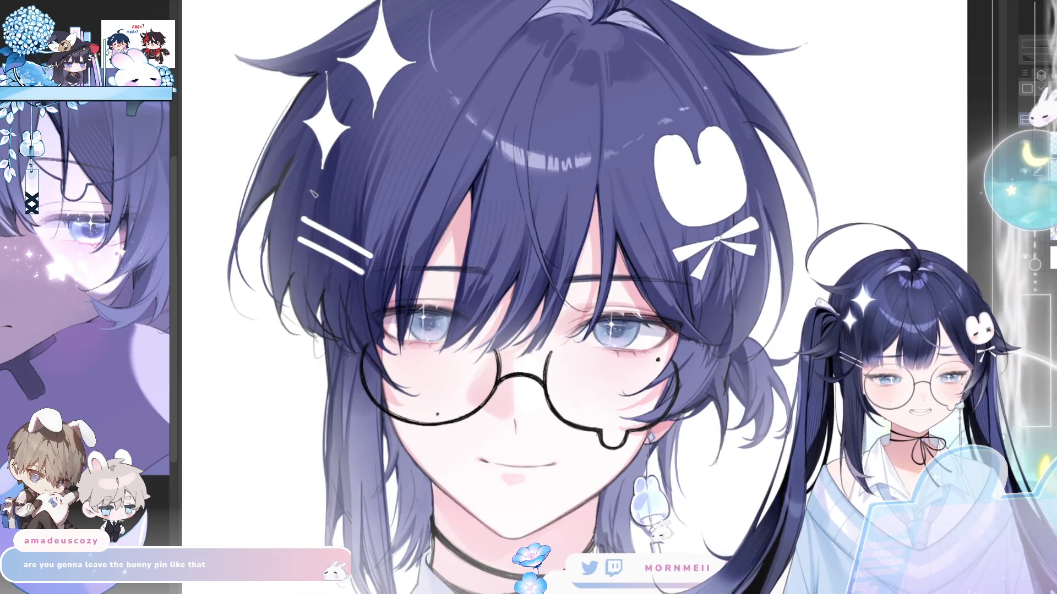
# Try closed eyes on the bunny pin, undo them, and view the whole portrait unmirrored.
pyautogui.moveTo(679, 190); pyautogui.dragTo(707, 193)
pyautogui.hotkey('ctrl', 'z')
pyautogui.hotkey('ctrl', 'z')
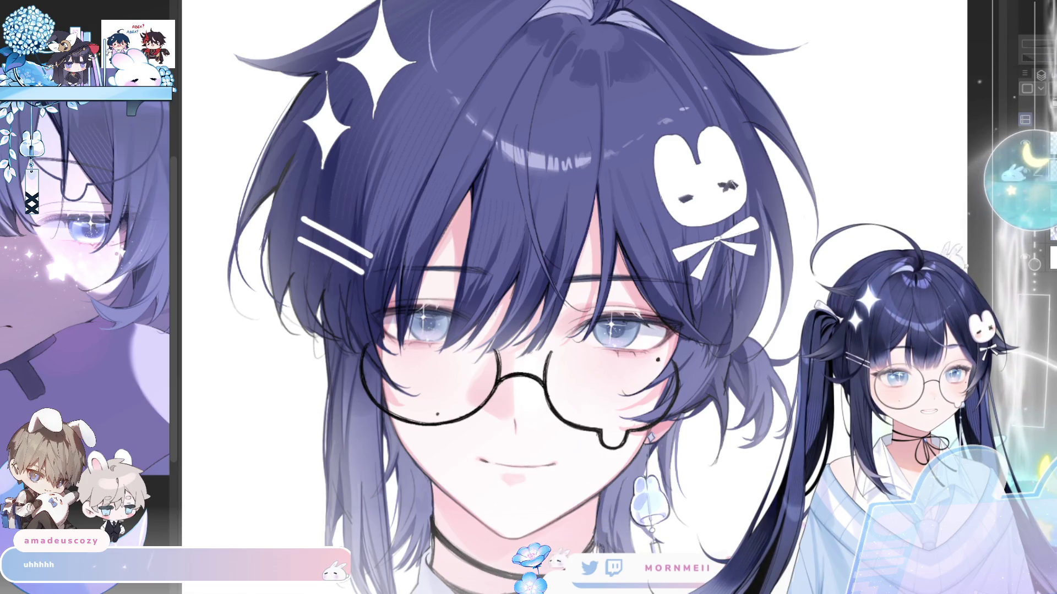
pyautogui.hotkey('ctrl', '0')
pyautogui.press('h')
pyautogui.press('h')
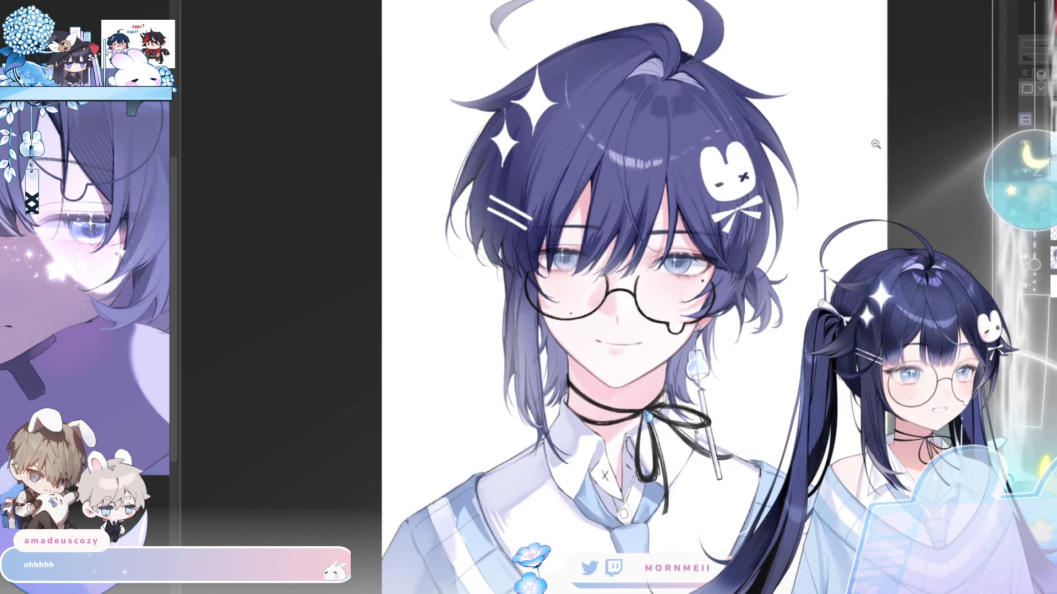
# Zoom in on the bunny clip for its X-eyed, blushing face, then review the portrait mirrored.
pyautogui.click(735, 182)
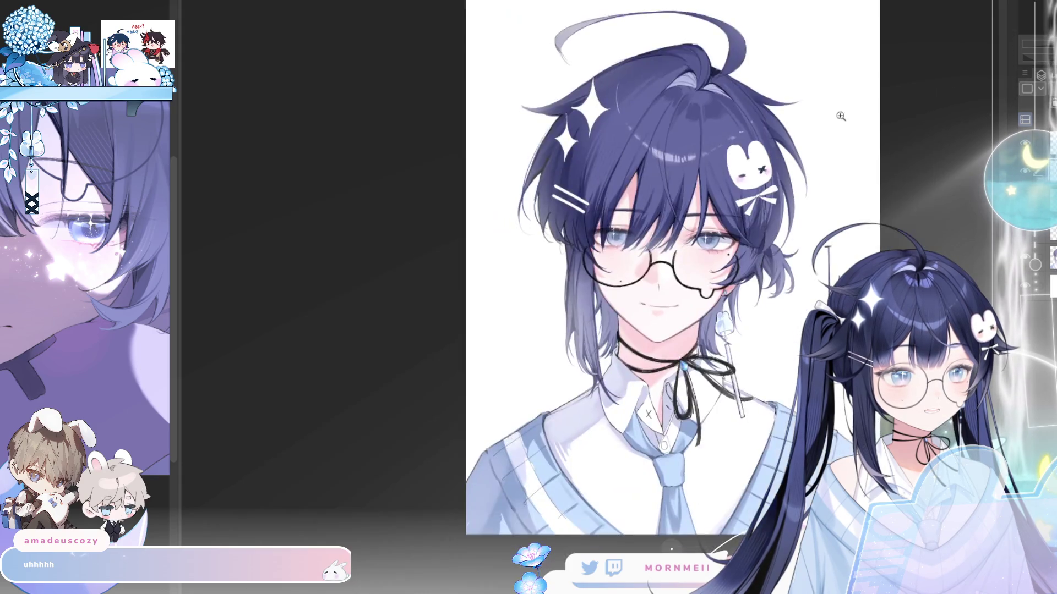
pyautogui.hotkey('ctrl', '0')
pyautogui.hotkey('ctrl', '+')
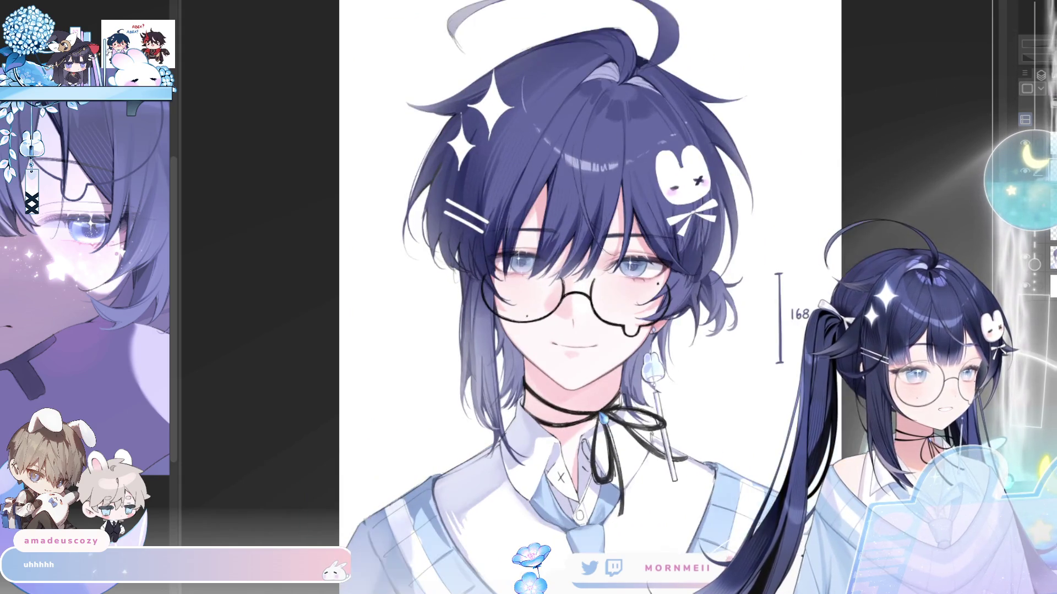
pyautogui.press('h')
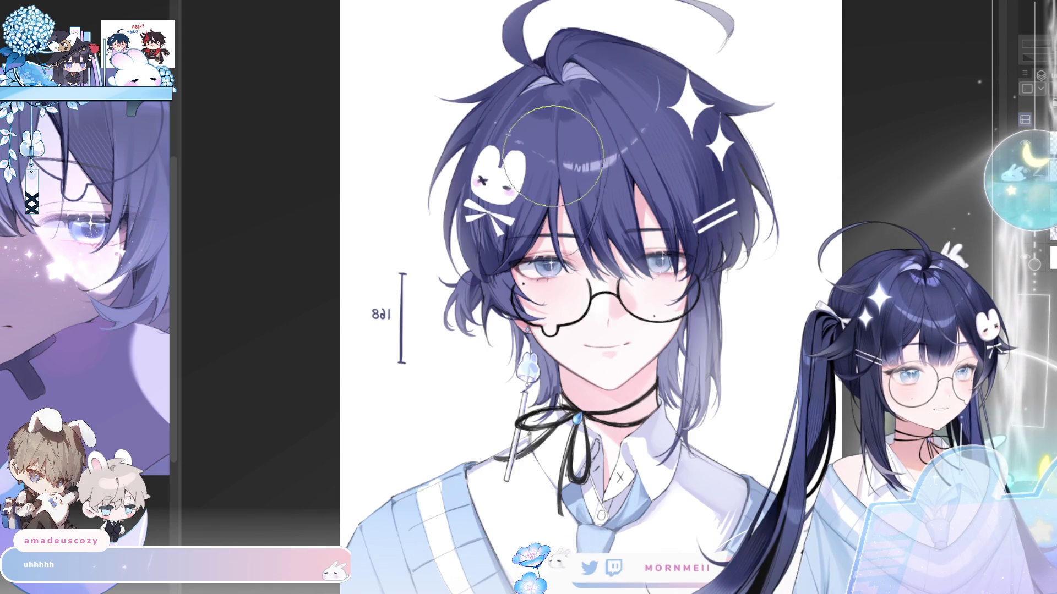
# Redraw the white clip bars as slim bobby pins, flipping the canvas repeatedly to check them.
pyautogui.press('h')
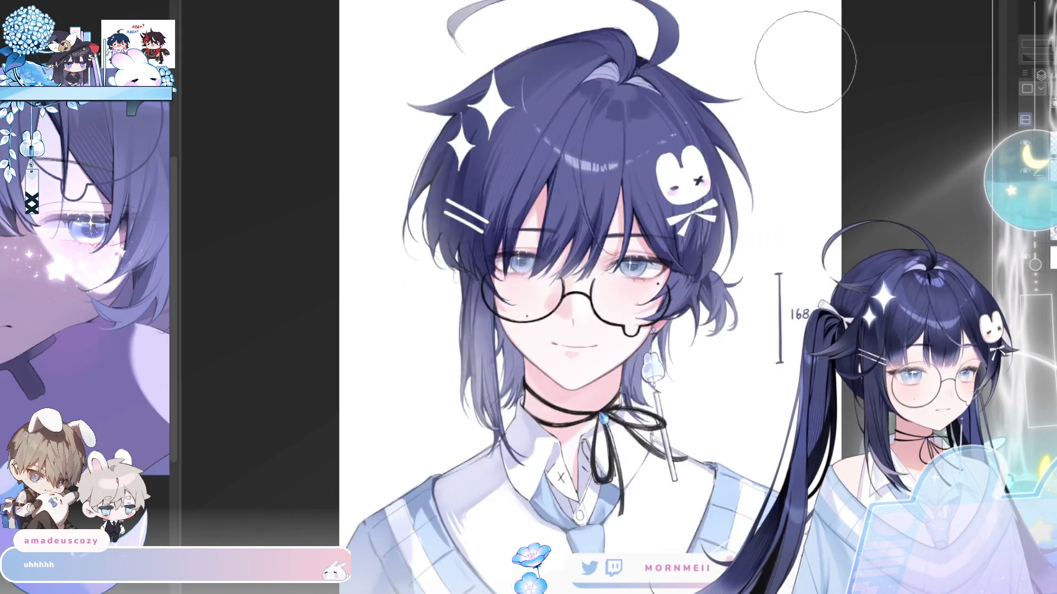
pyautogui.press('h')
pyautogui.press('h')
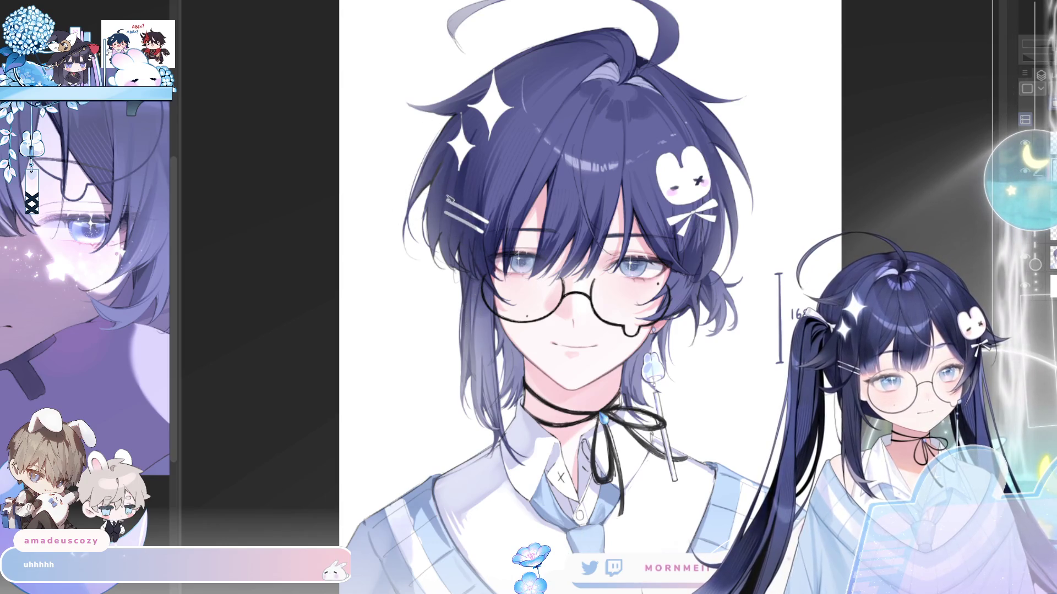
pyautogui.press('h')
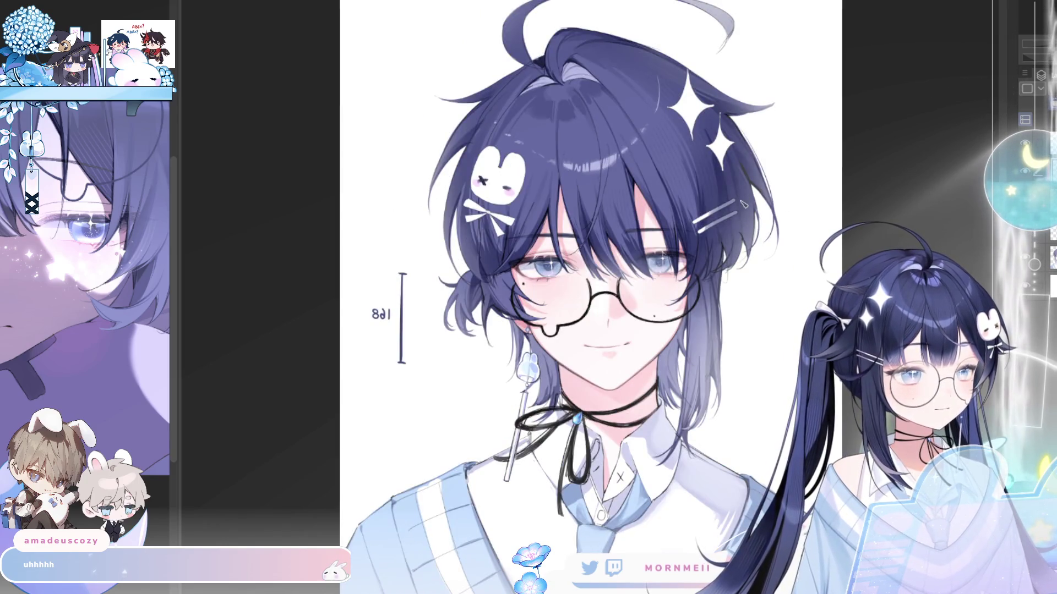
pyautogui.press('h')
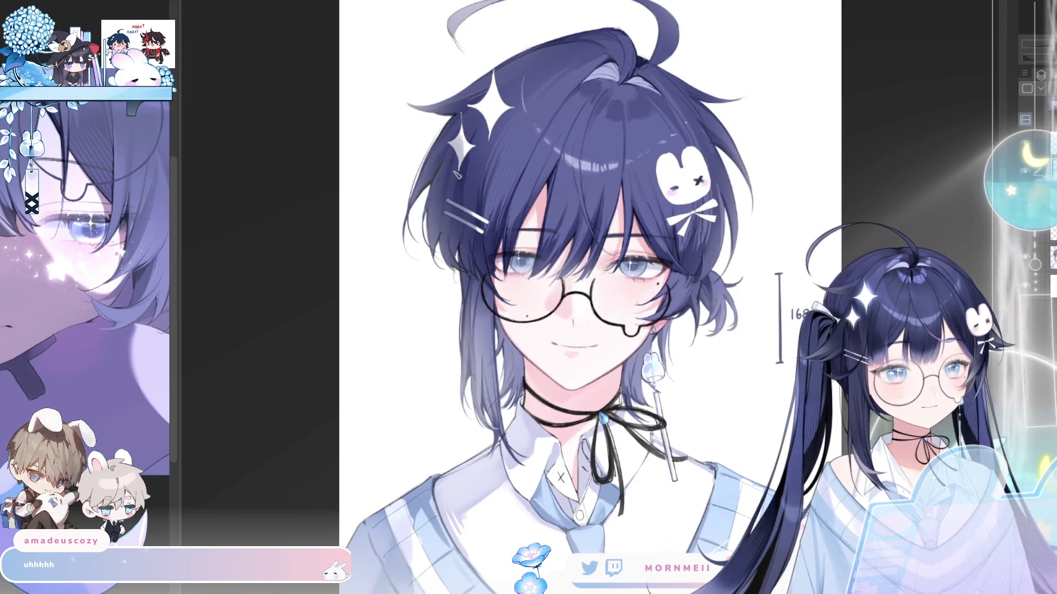
pyautogui.press('h')
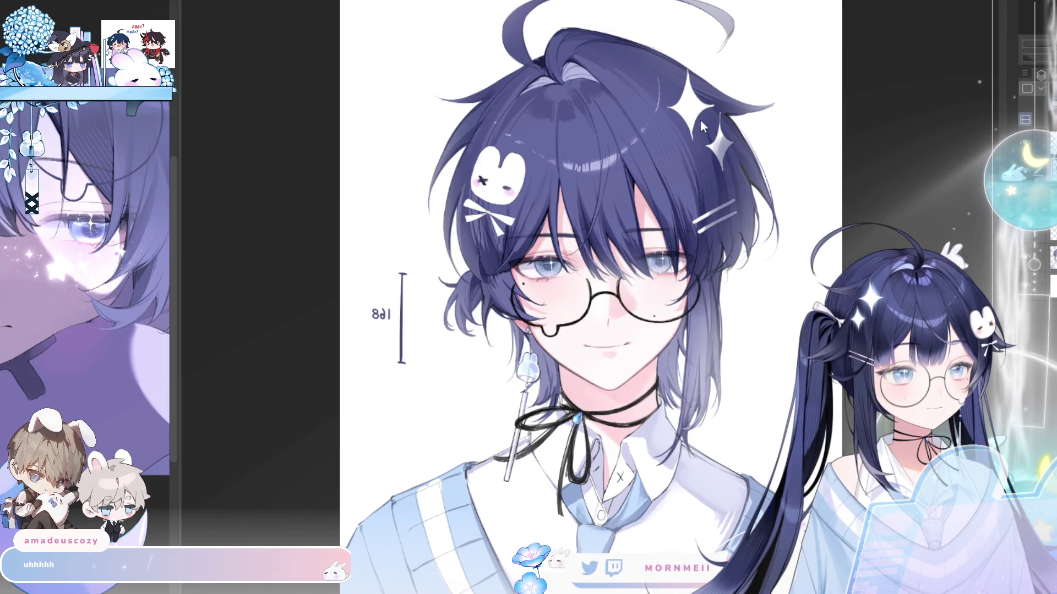
pyautogui.press('h')
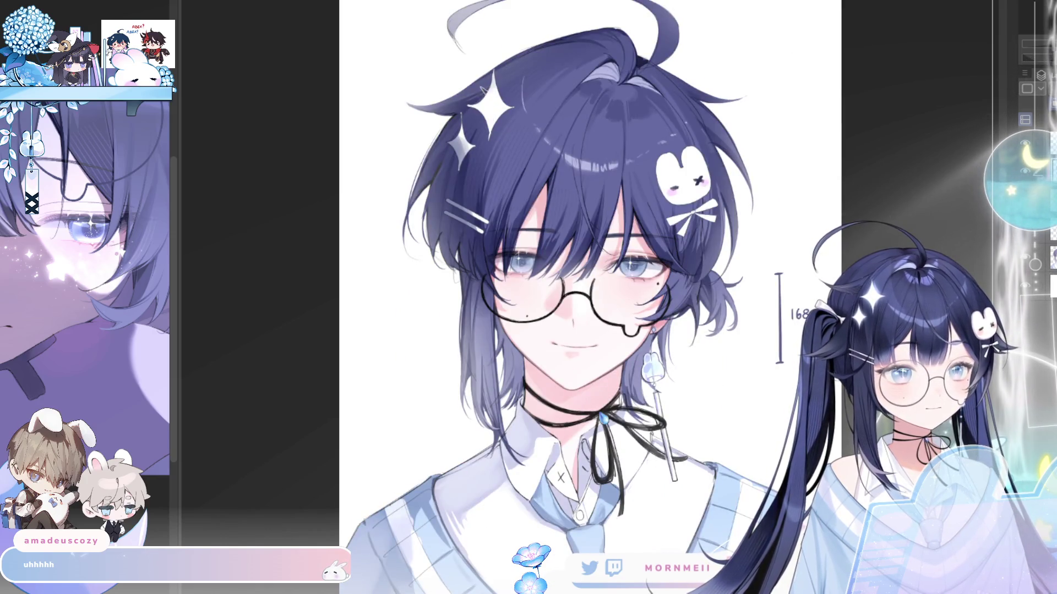
pyautogui.press('h')
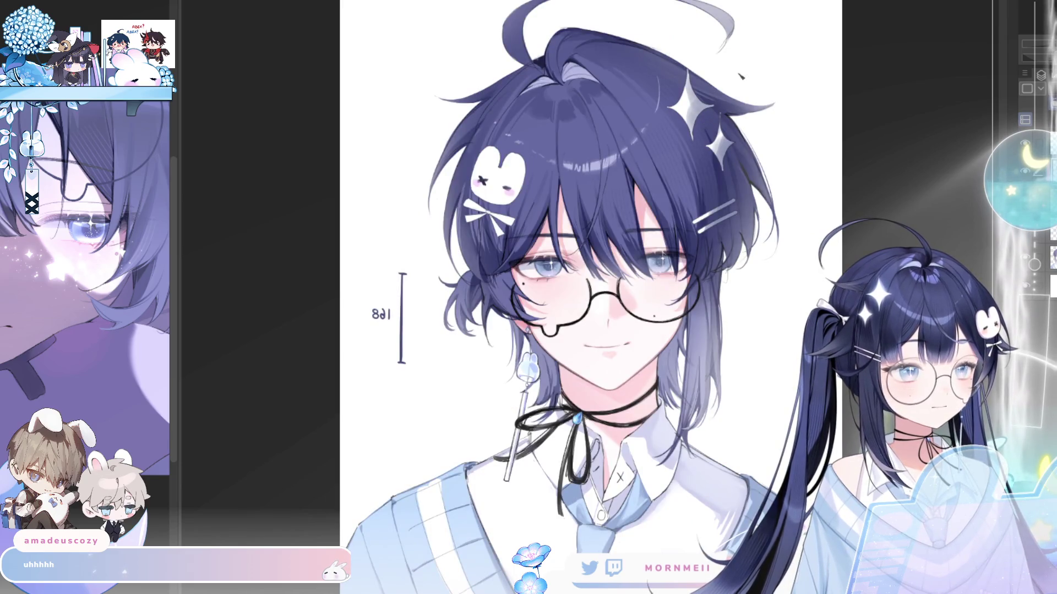
pyautogui.hotkey('ctrl', '0')
pyautogui.press('h')
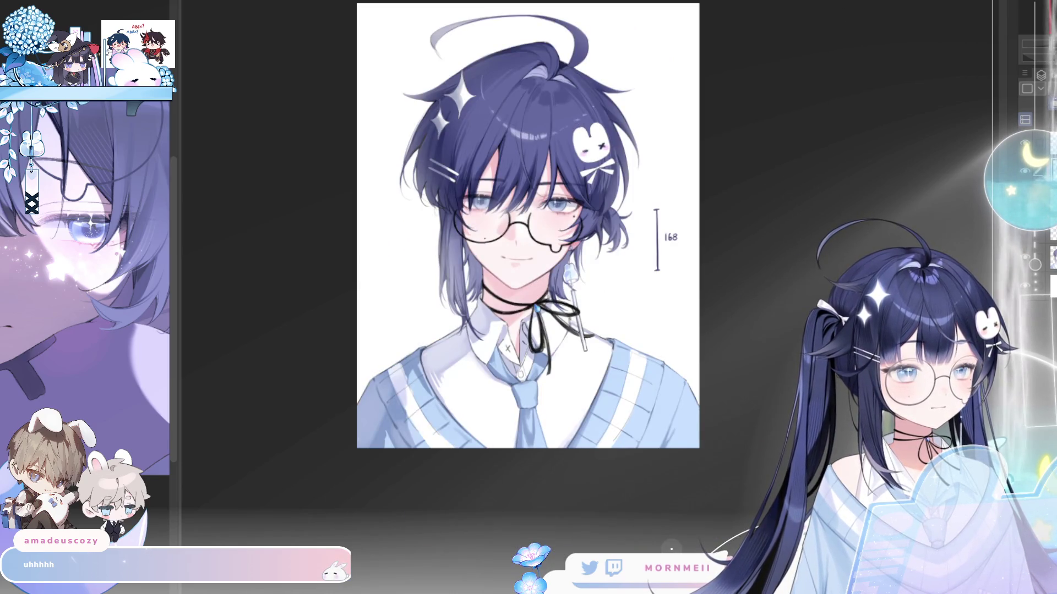
pyautogui.press('h')
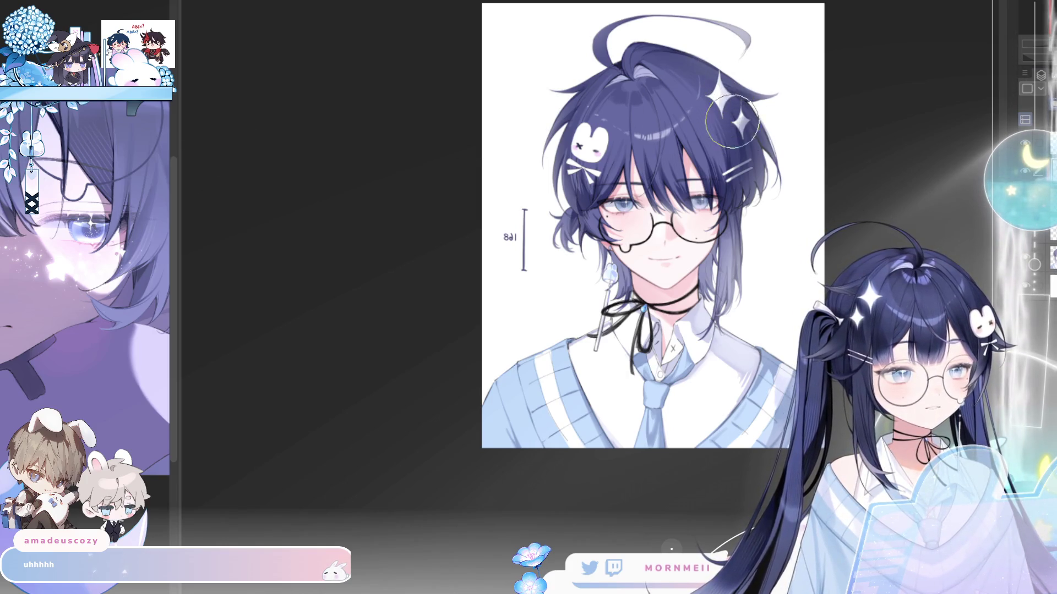
pyautogui.press('h')
pyautogui.press('h')
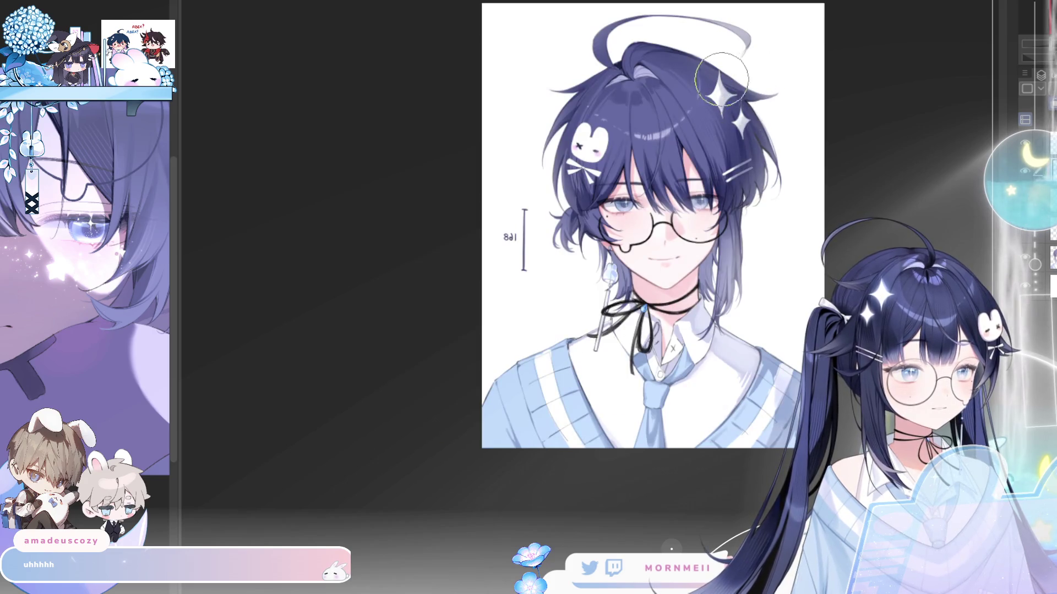
pyautogui.press('h')
pyautogui.press('h')
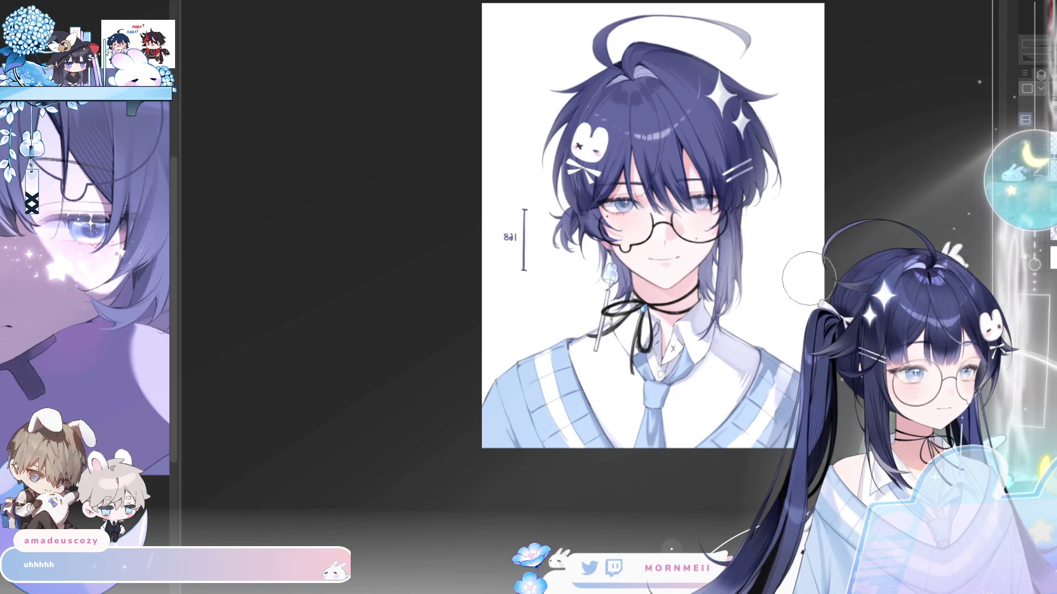
pyautogui.scroll(-2, 671, 237)
pyautogui.press('h')
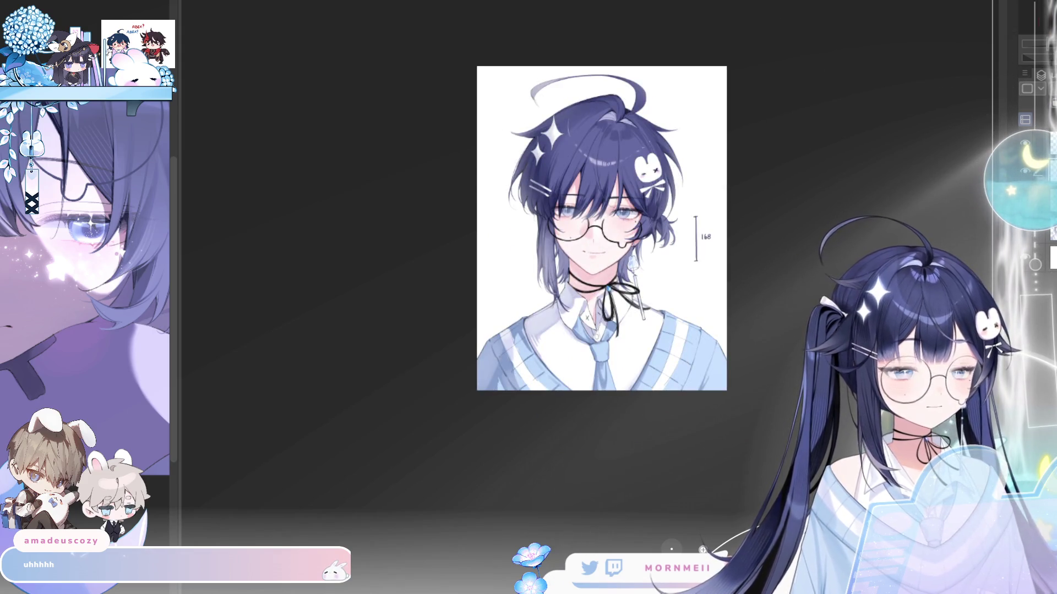
pyautogui.scroll(5, 666, 149)
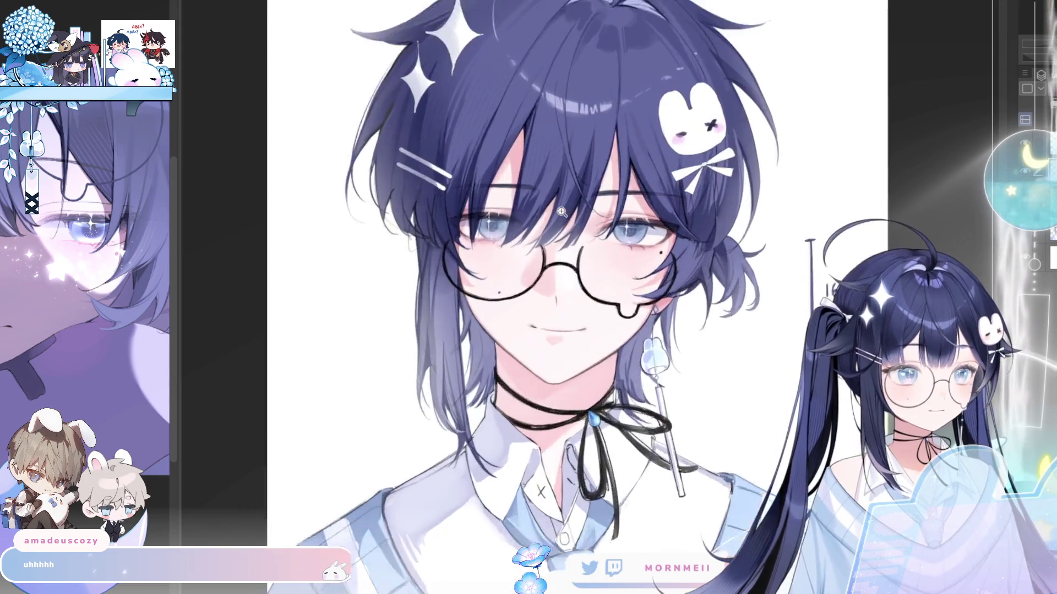
pyautogui.scroll(-2, 583, 238)
pyautogui.scroll(3, 472, 240)
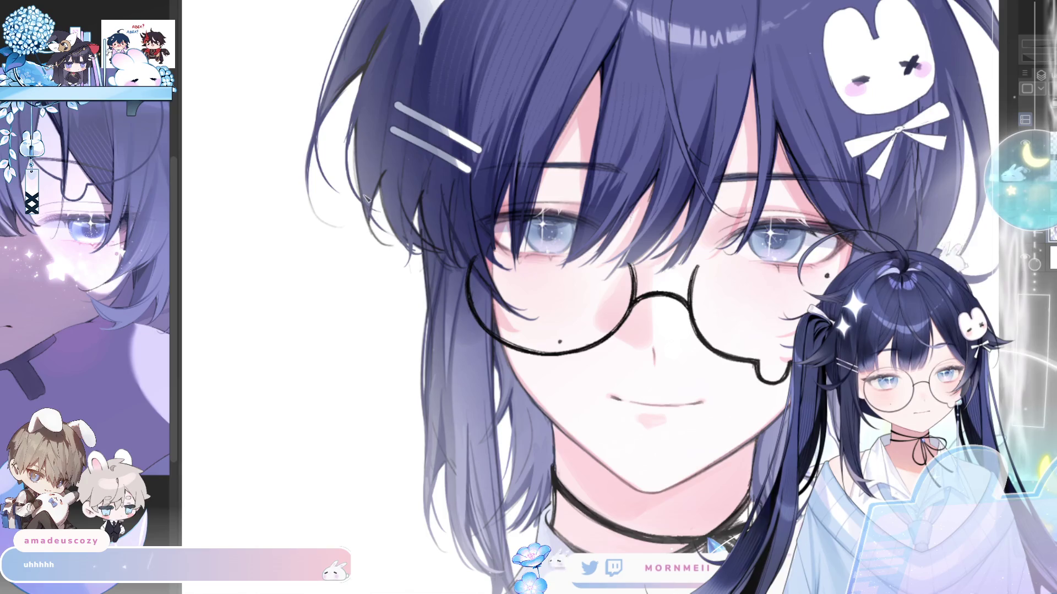
pyautogui.hotkey('ctrl', '-')
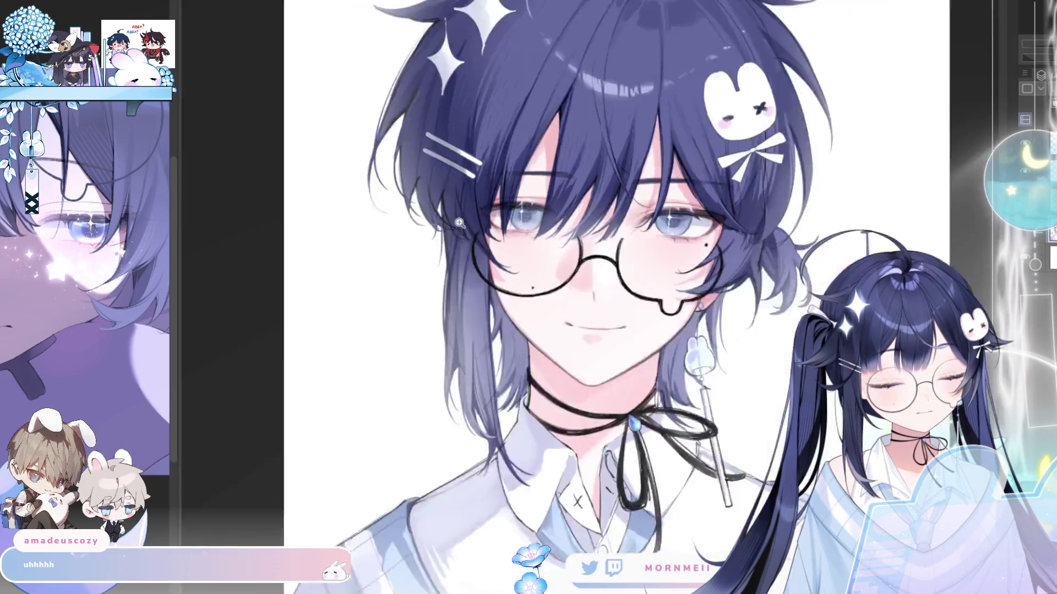
# Flip the portrait to check it, restore normal orientation, and zoom out to the full drawing.
pyautogui.press('h')
pyautogui.click(784, 175)
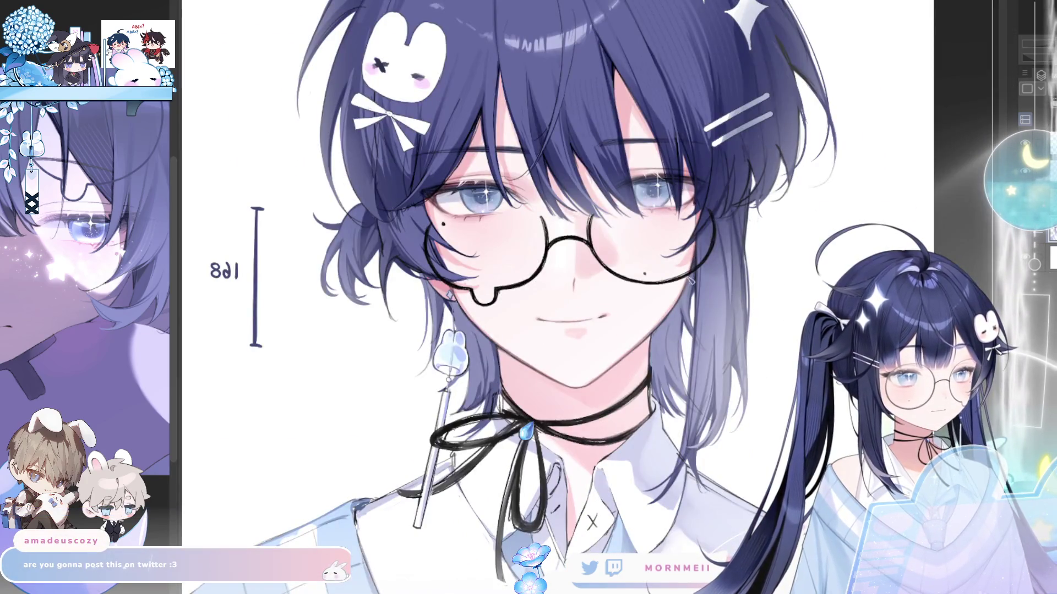
pyautogui.press('h')
pyautogui.hotkey('ctrl', '-')
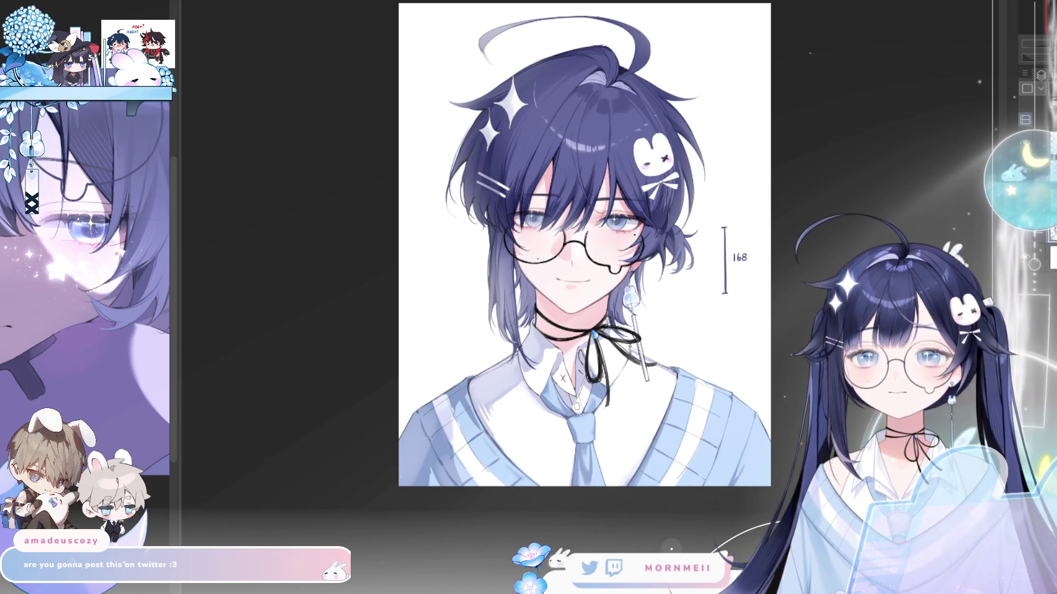
pyautogui.moveTo(1021, 83); pyautogui.dragTo(982, 88)
pyautogui.click(729, 275)
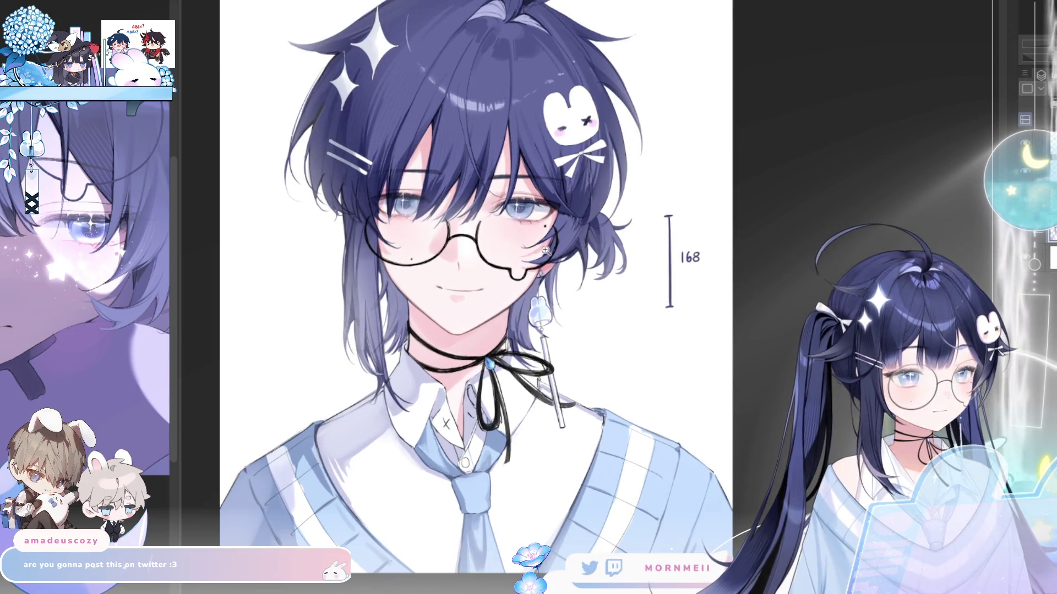
pyautogui.keyDown('alt'); pyautogui.click(546, 251); pyautogui.keyUp('alt')
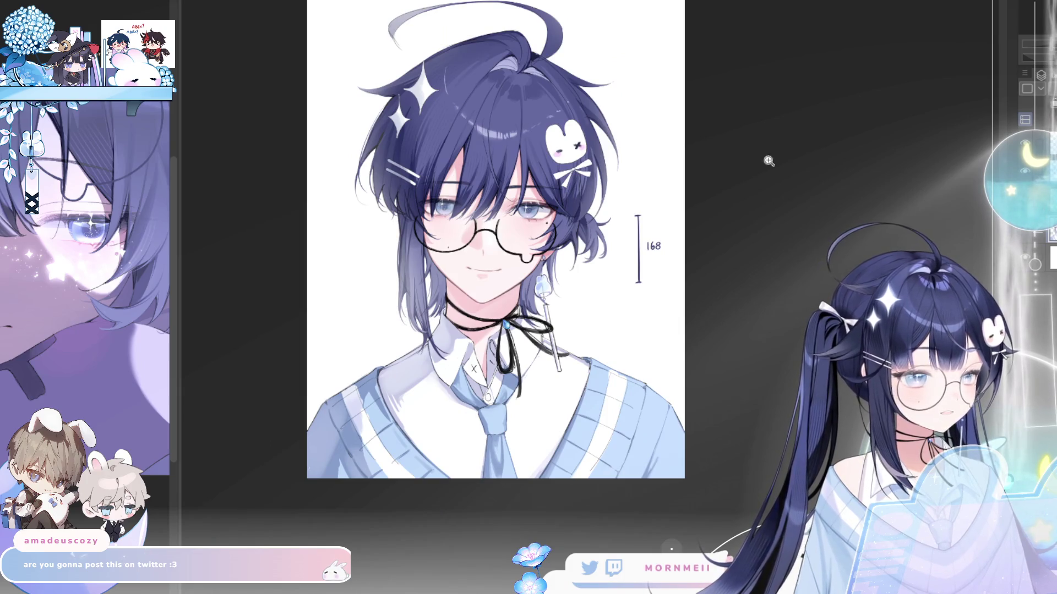
# Free-transform the whole artwork twice with Ctrl+T to shift it, then zoom out and mirror the view.
pyautogui.hotkey('ctrl', 't')
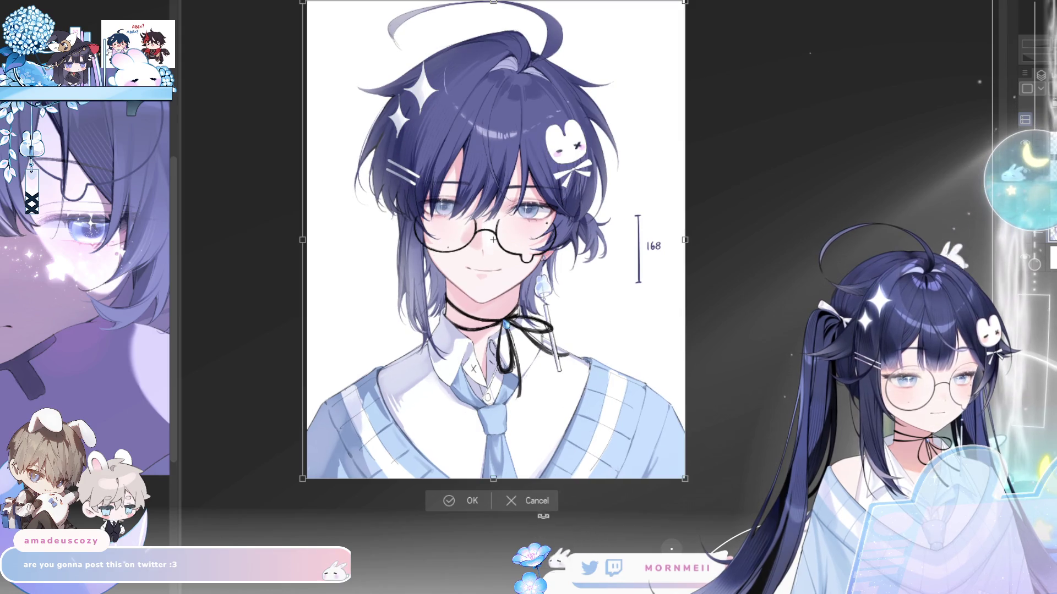
pyautogui.press('Return')
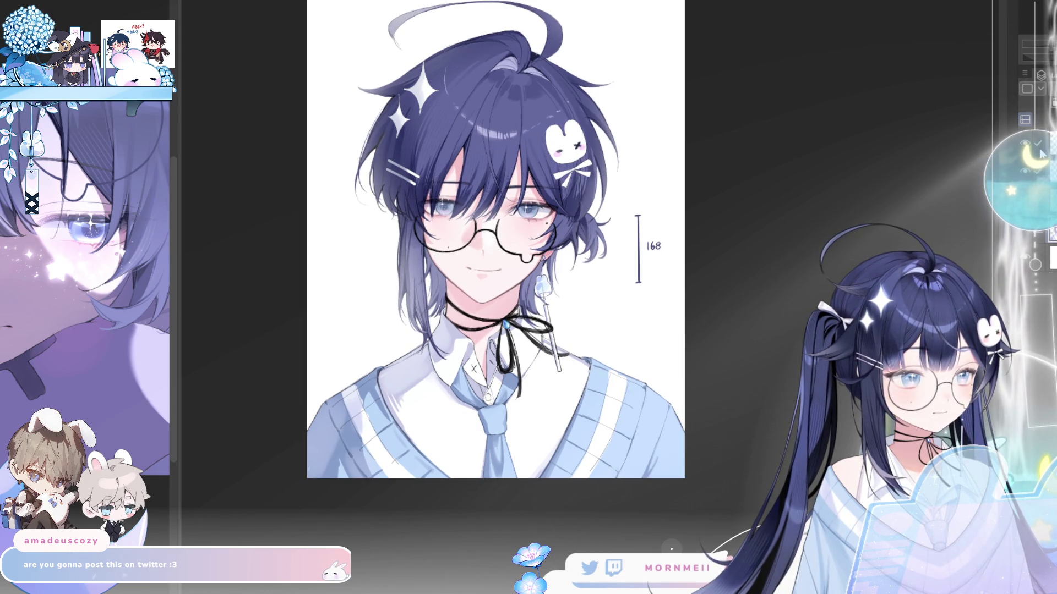
pyautogui.hotkey('ctrl', 't')
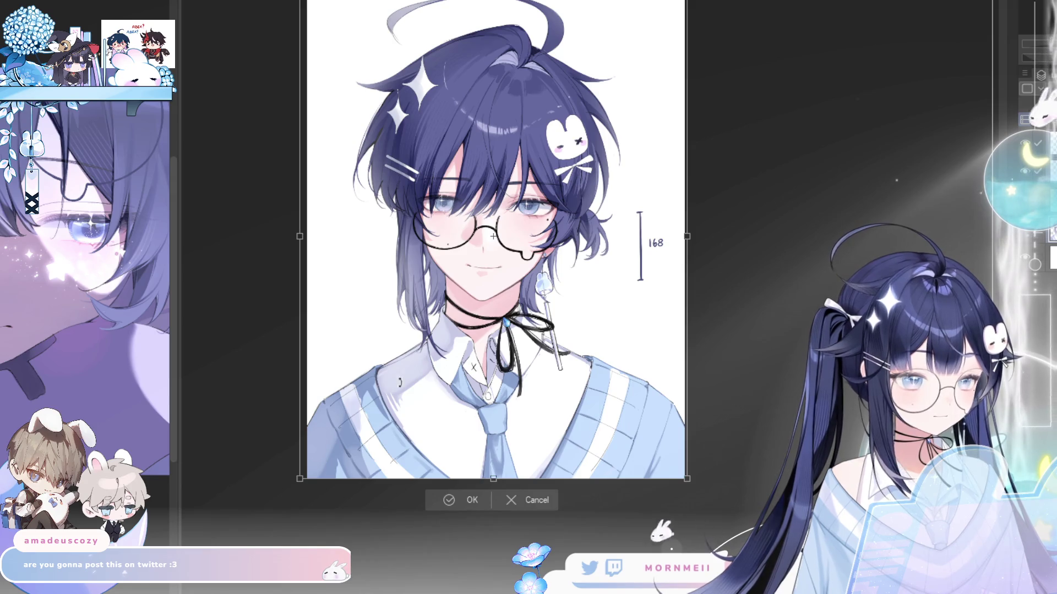
pyautogui.press('Return')
pyautogui.hotkey('ctrl', '-')
pyautogui.press('h')
pyautogui.press('h')
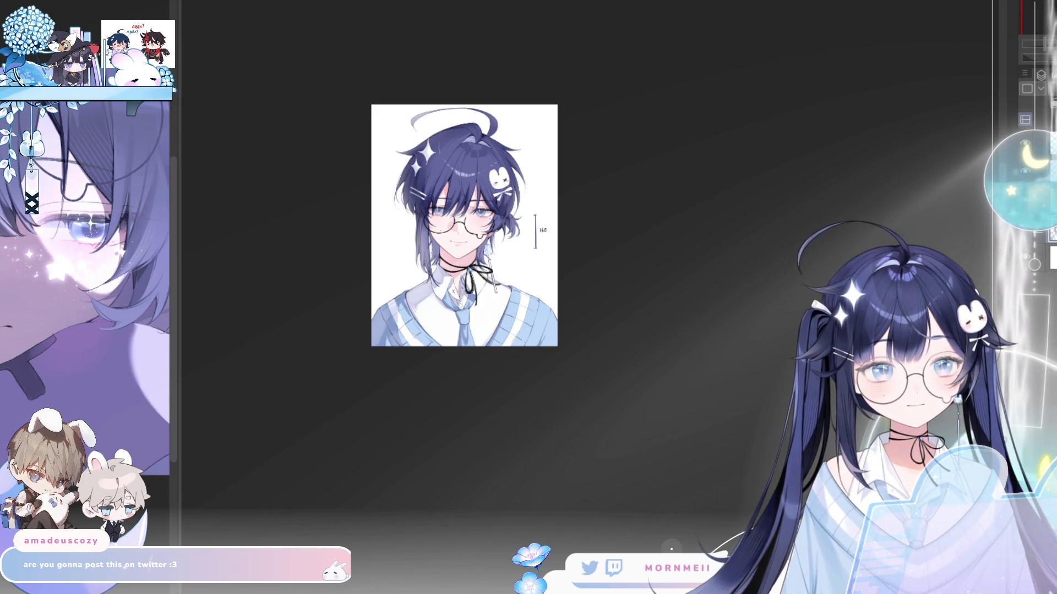
# Zoom in and out on the face, comparing it mirrored and in normal orientation.
pyautogui.scroll(6, 495, 242)
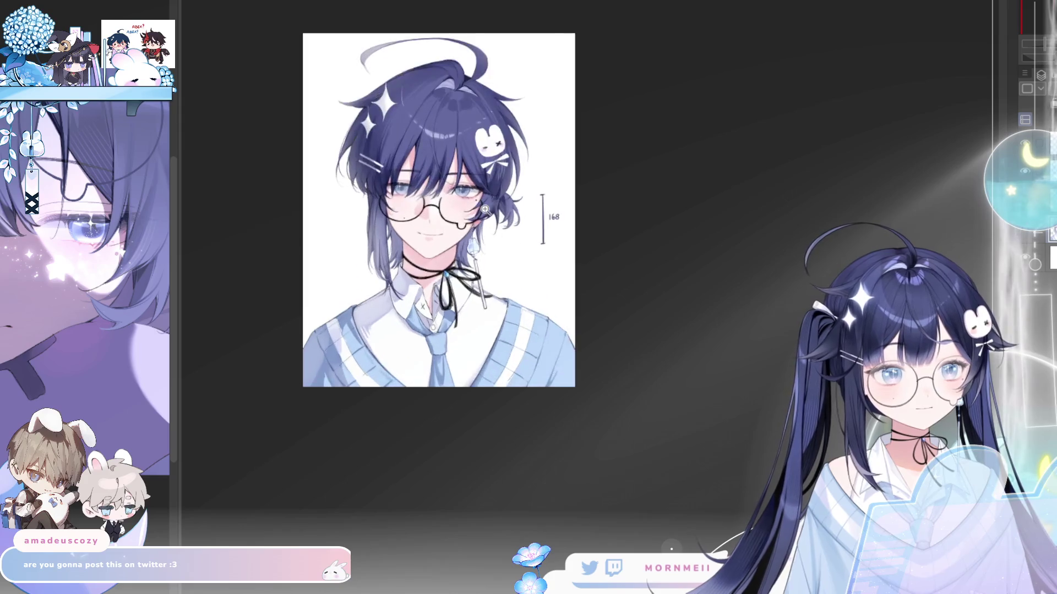
pyautogui.scroll(-6, 496, 242)
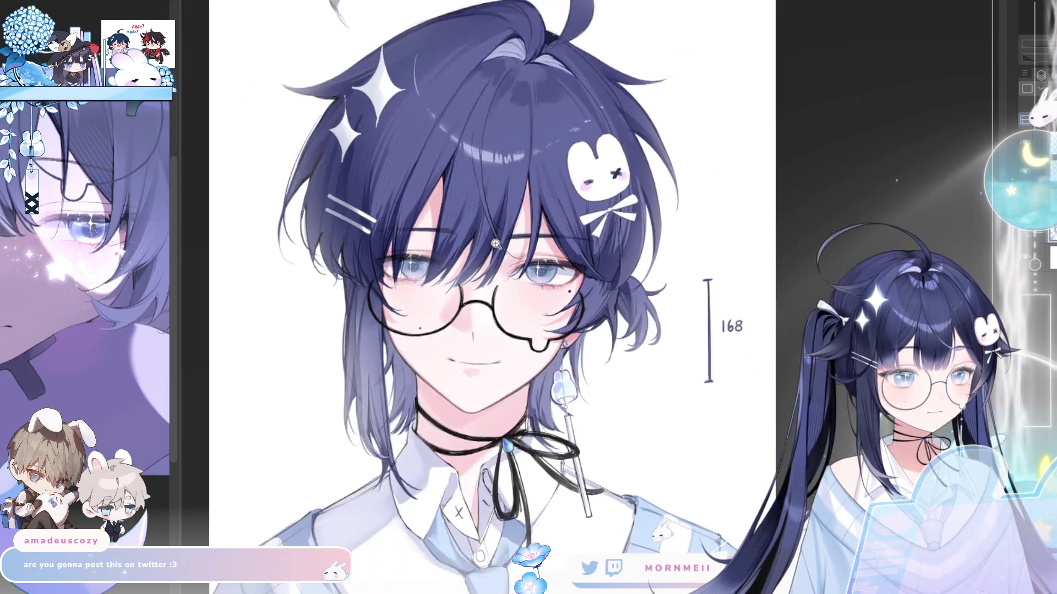
pyautogui.press('h')
pyautogui.press('h')
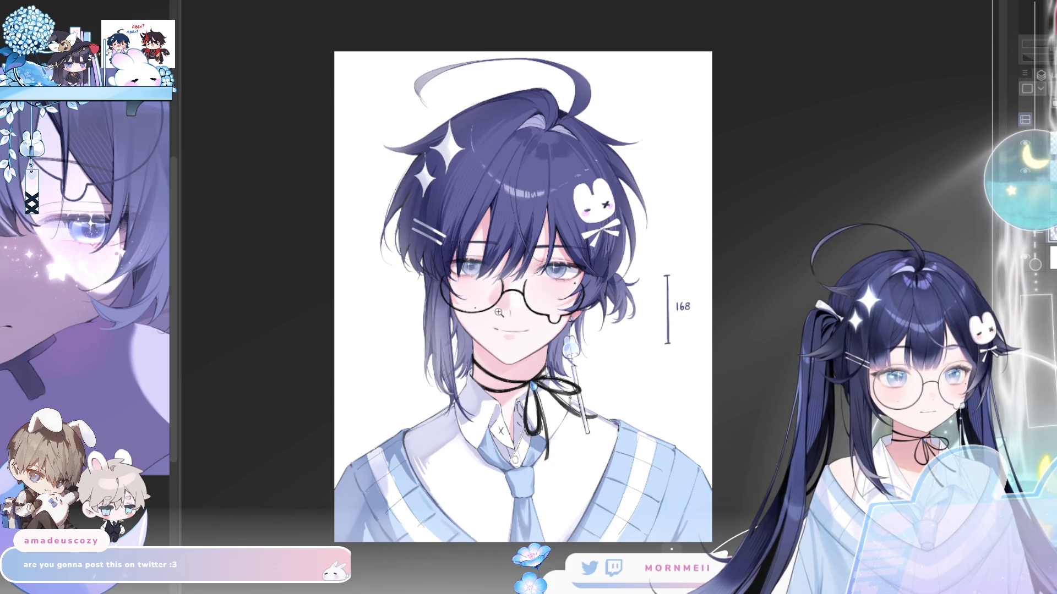
pyautogui.scroll(5, 498, 312)
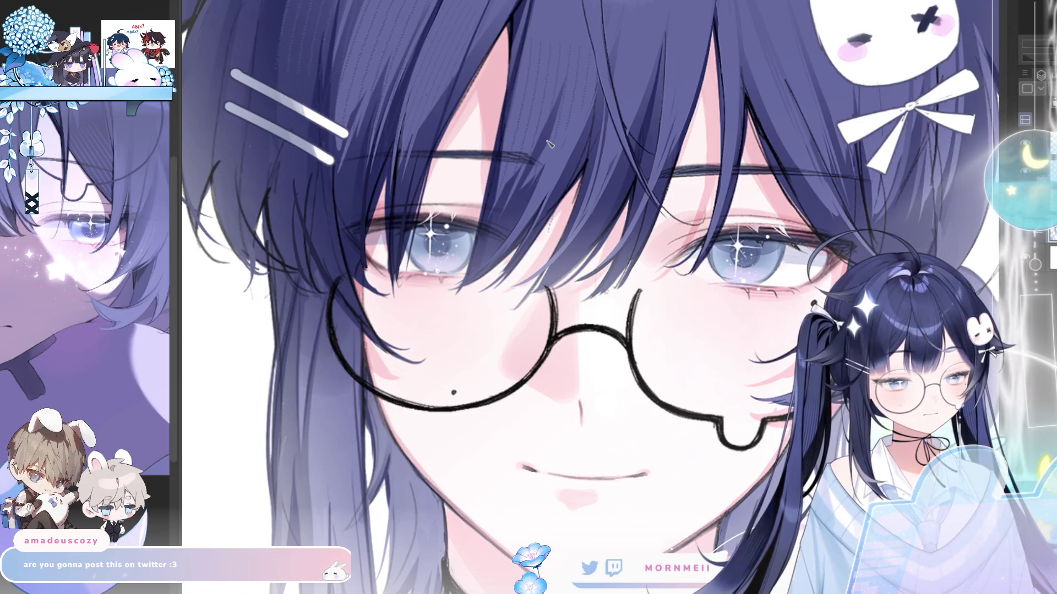
pyautogui.press('h')
pyautogui.press('h')
pyautogui.scroll(-4, 576, 281)
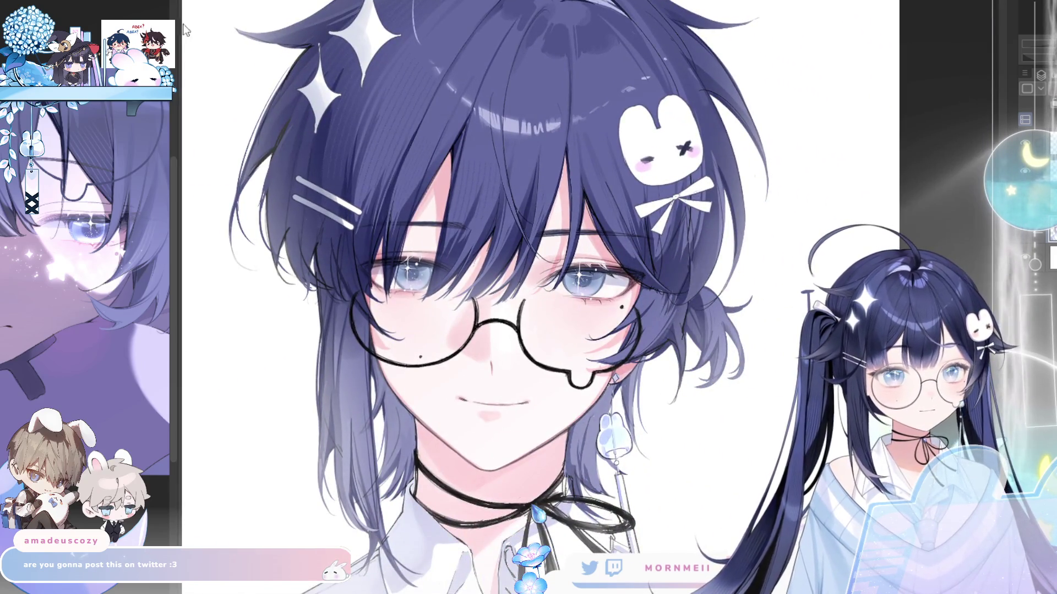
pyautogui.scroll(3, 532, 311)
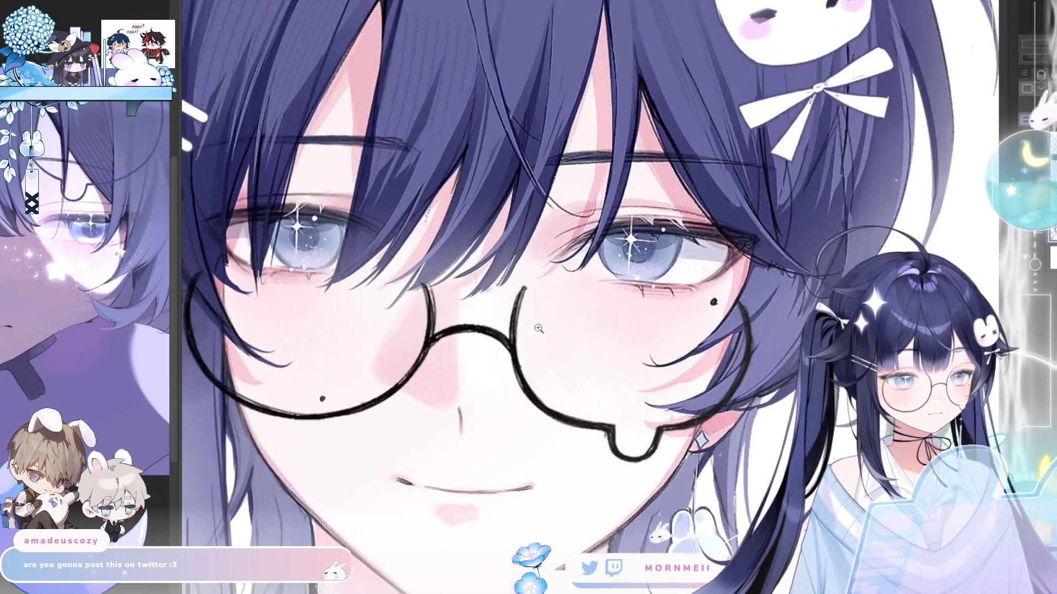
pyautogui.press('h')
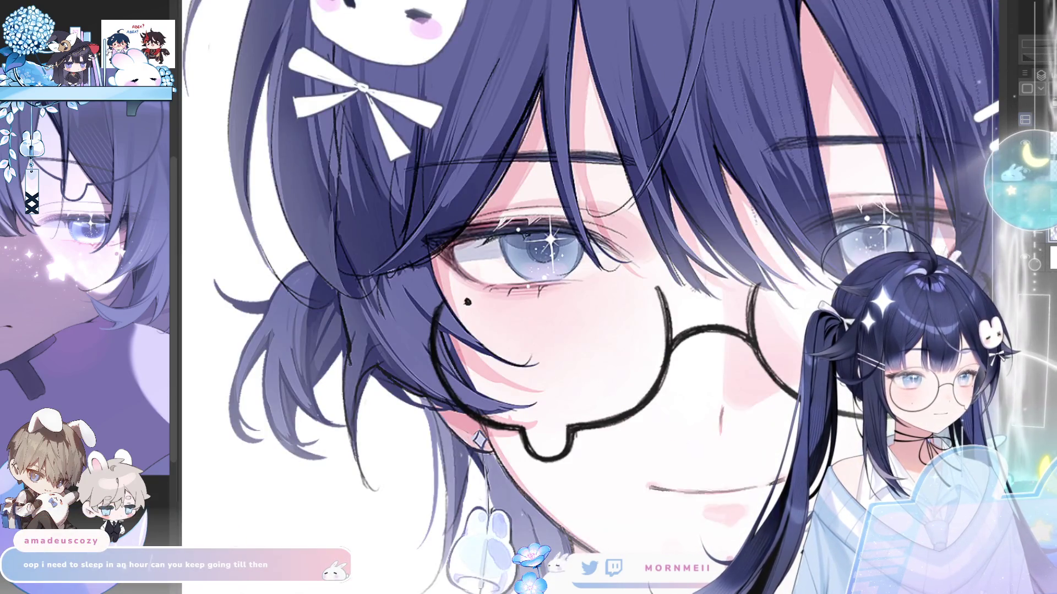
pyautogui.press('h')
# Lasso the area around the left eye, deselect it, and fit the whole canvas in view.
pyautogui.moveTo(358, 252)
pyautogui.mouseDown()
pyautogui.moveTo(337, 276)
pyautogui.moveTo(346, 226)
pyautogui.moveTo(308, 193)
pyautogui.moveTo(281, 253)
pyautogui.mouseUp()
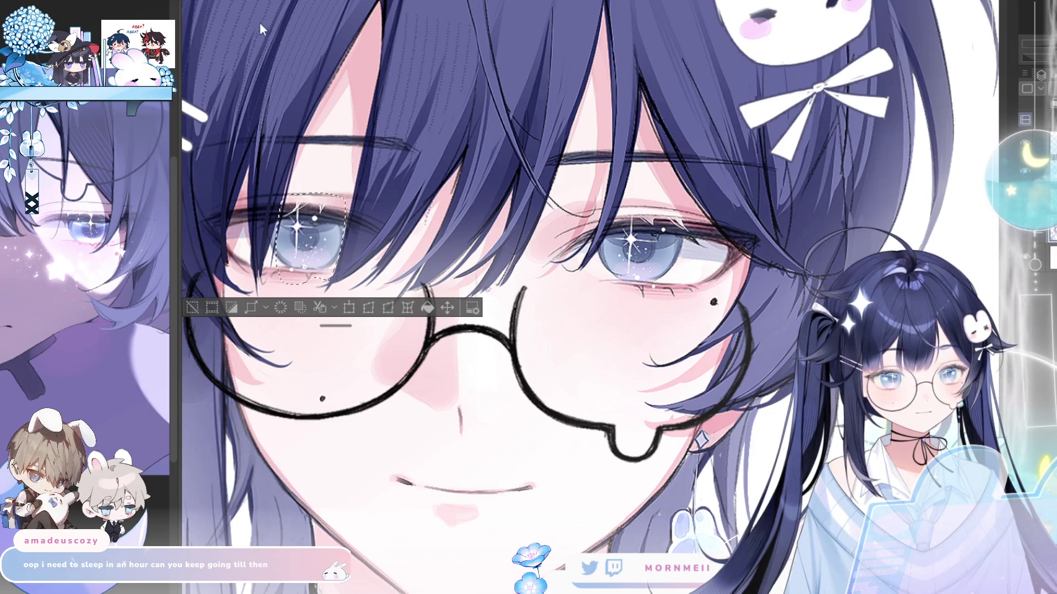
pyautogui.hotkey('ctrl', 'd')
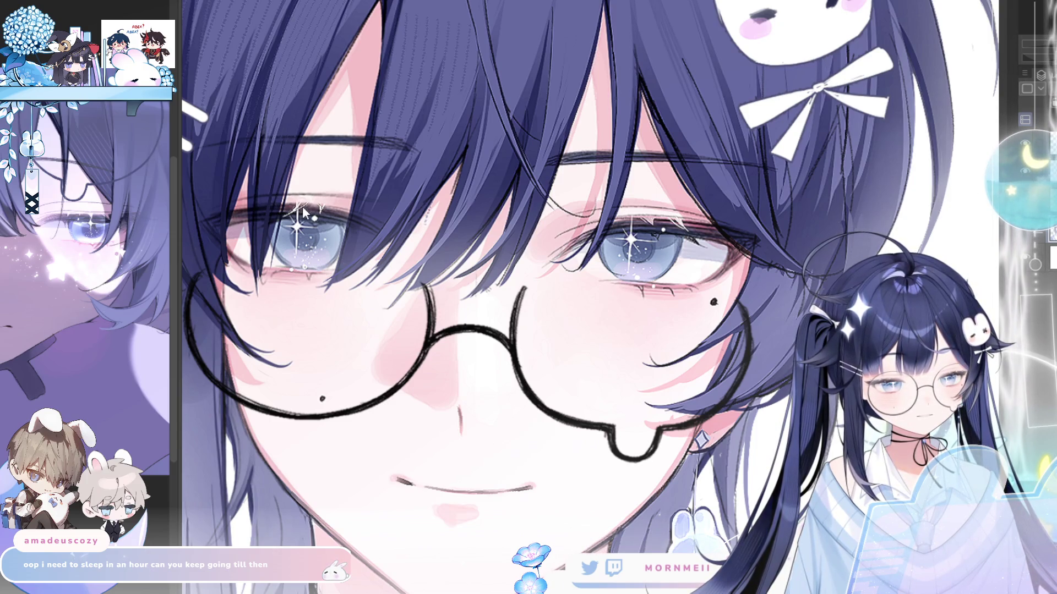
pyautogui.scroll(-2, 304, 212)
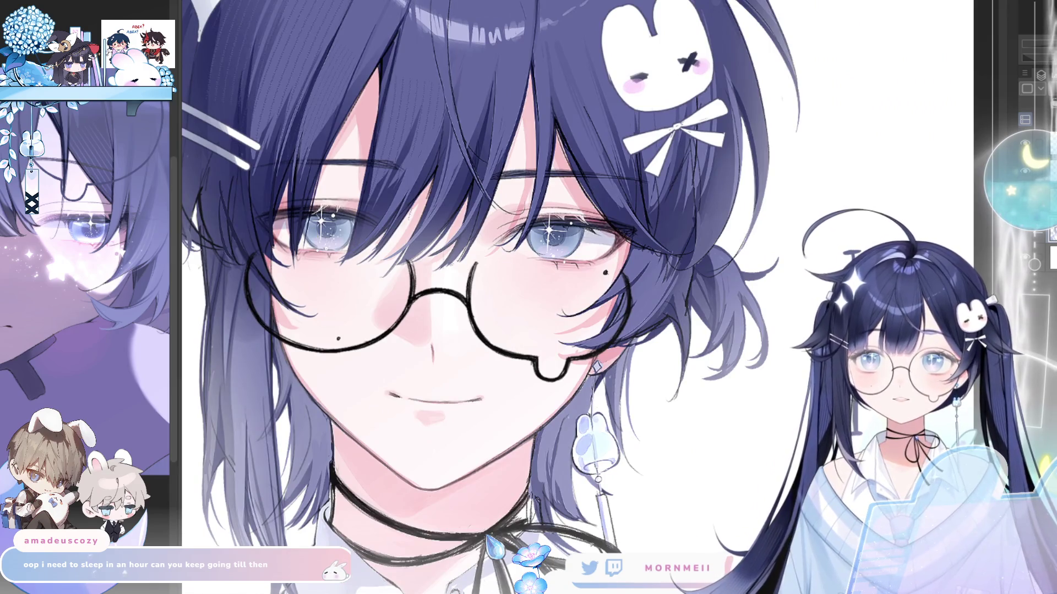
pyautogui.hotkey('ctrl', '0')
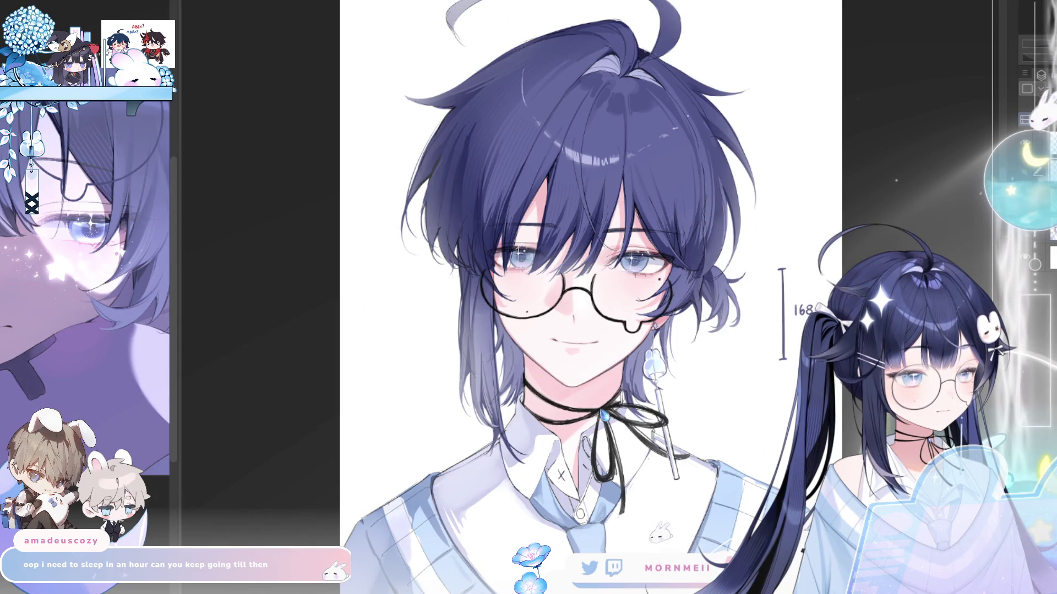
# Turn the bunny hair clip layer back on and zoom in on the ahoge and hair sparkles.
pyautogui.click(1024, 170)
pyautogui.scroll(3, 705, 147)
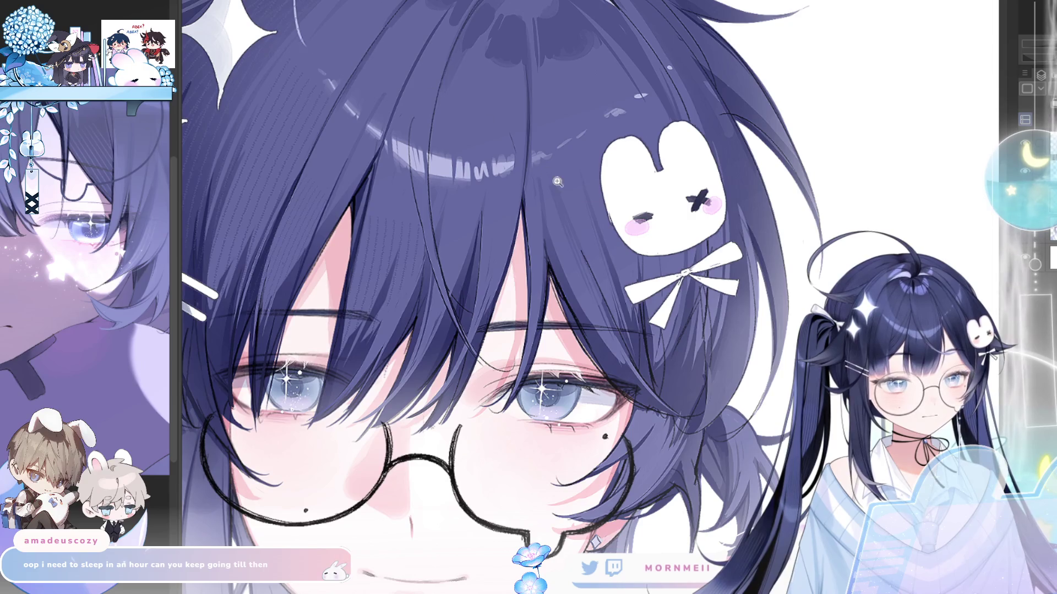
pyautogui.scroll(-5, 268, 44)
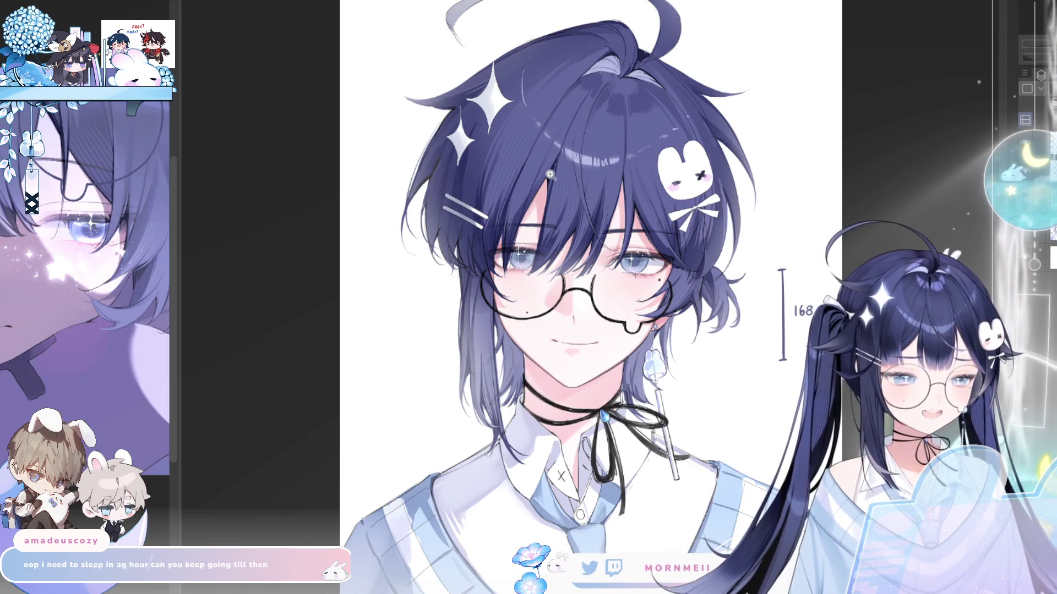
pyautogui.scroll(3, 714, 175)
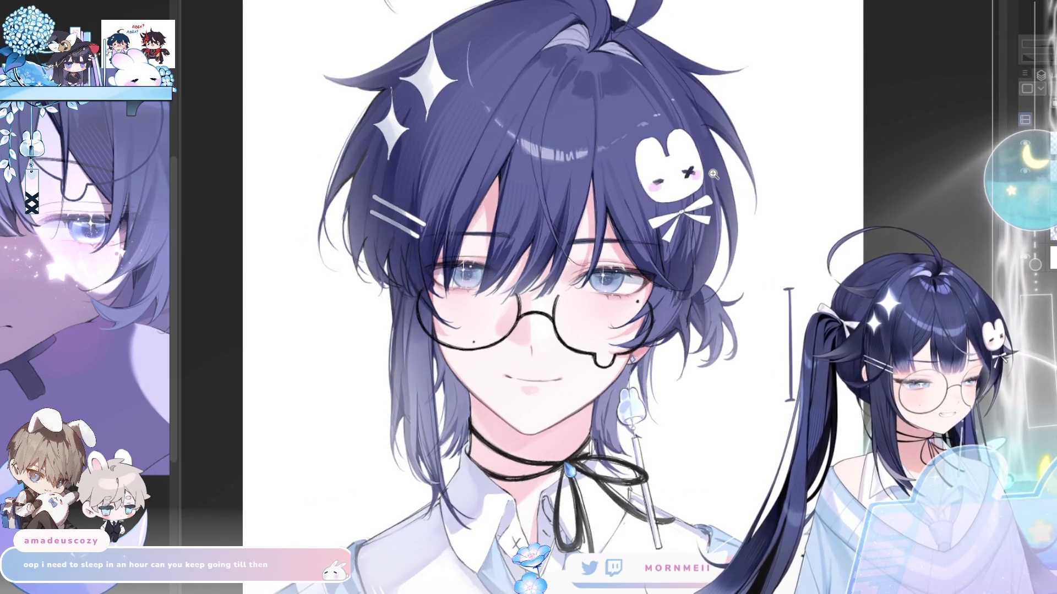
pyautogui.scroll(-2, 569, 109)
pyautogui.scroll(5, 387, 139)
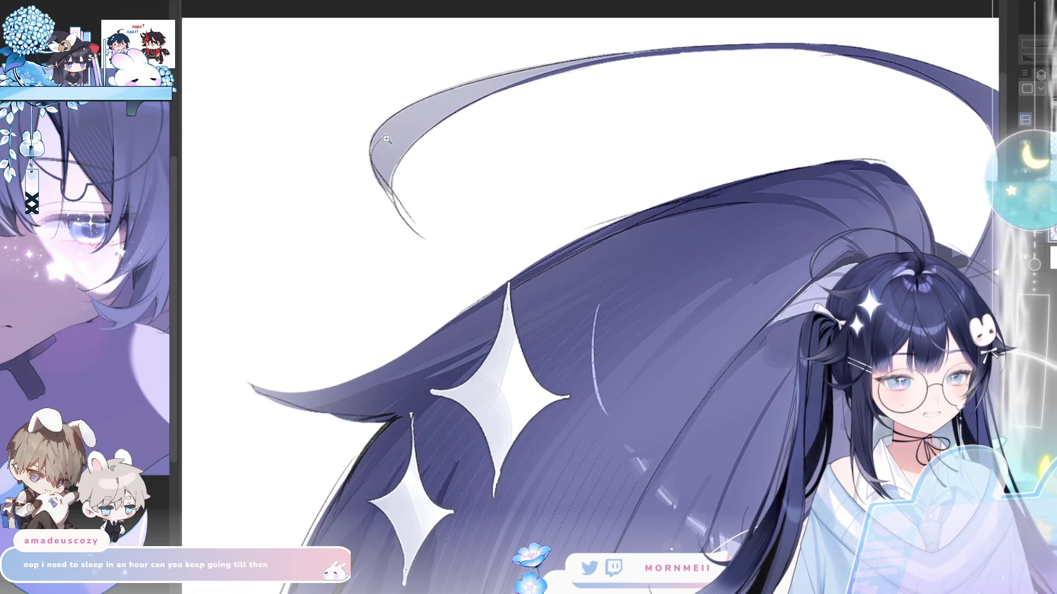
pyautogui.scroll(3, 462, 94)
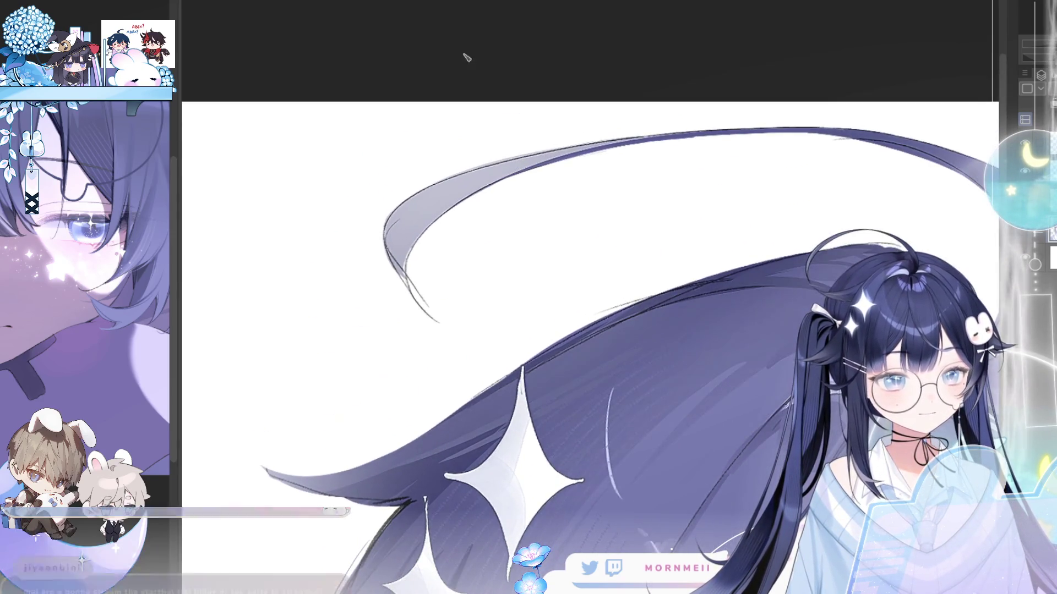
pyautogui.press('h')
pyautogui.press('[')
pyautogui.press('[')
pyautogui.press('[')
pyautogui.scroll(-1, 611, 222)
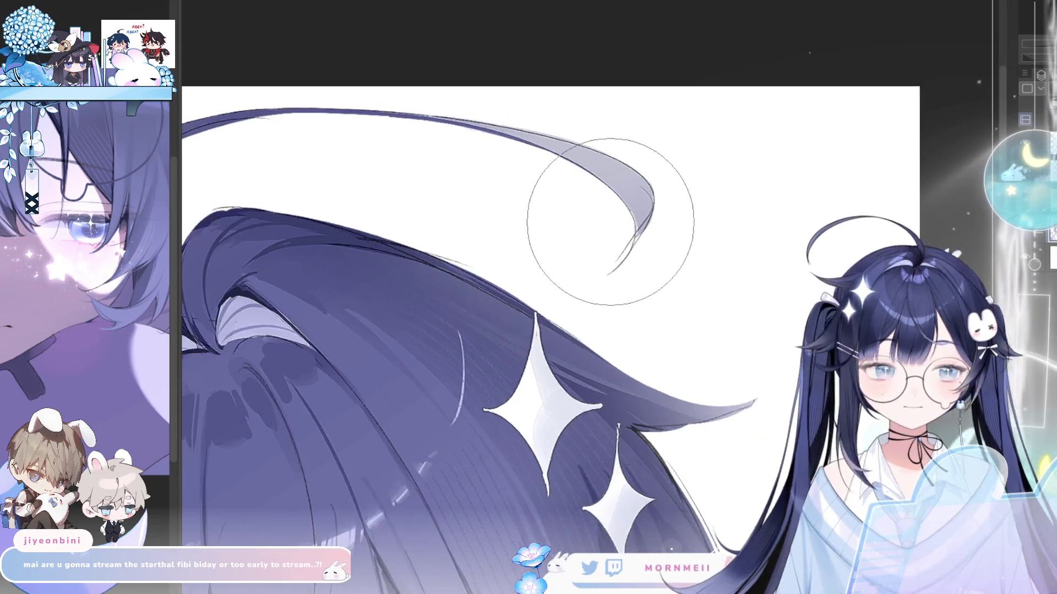
pyautogui.press(']')
pyautogui.press(']')
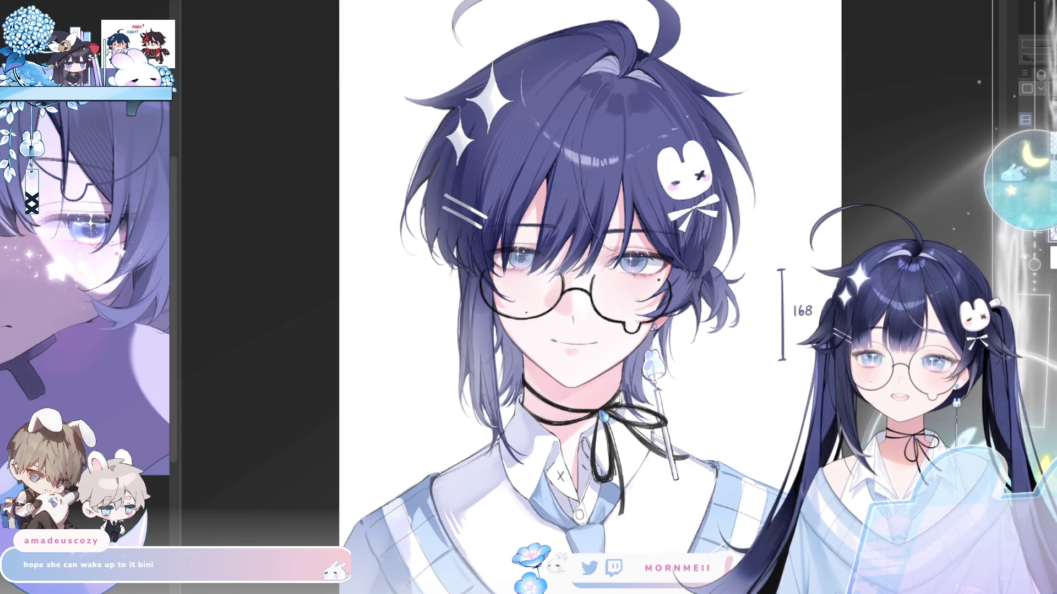
pyautogui.scroll(-1, 555, 32)
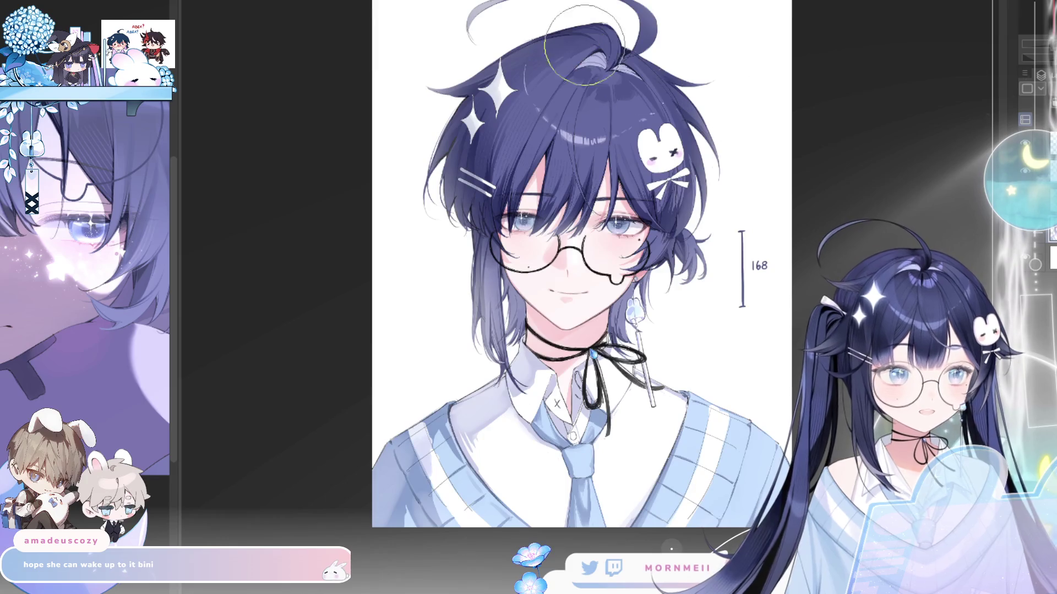
pyautogui.scroll(6, 555, 32)
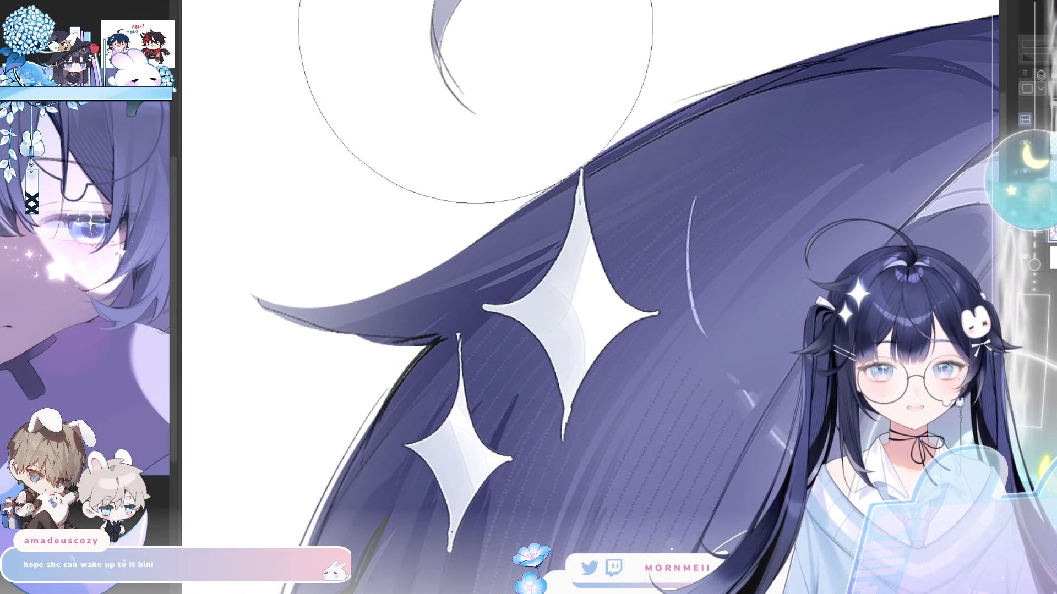
pyautogui.moveTo(416, 55); pyautogui.dragTo(406, 236)
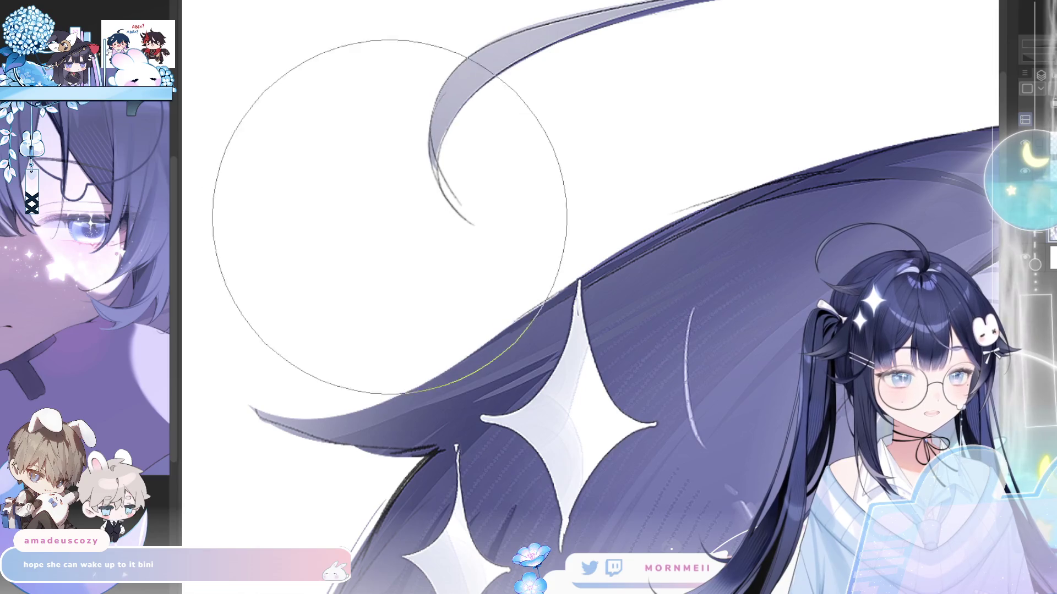
pyautogui.scroll(-5, 408, 211)
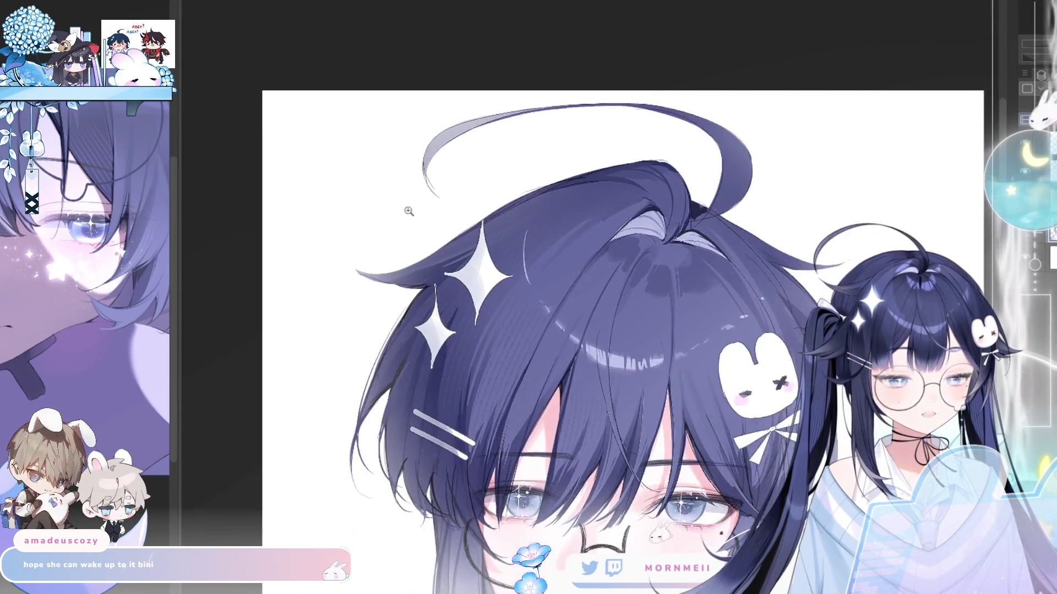
# Zoom out from the bust and mirror the portrait to check its proportions.
pyautogui.scroll(-2, 409, 211)
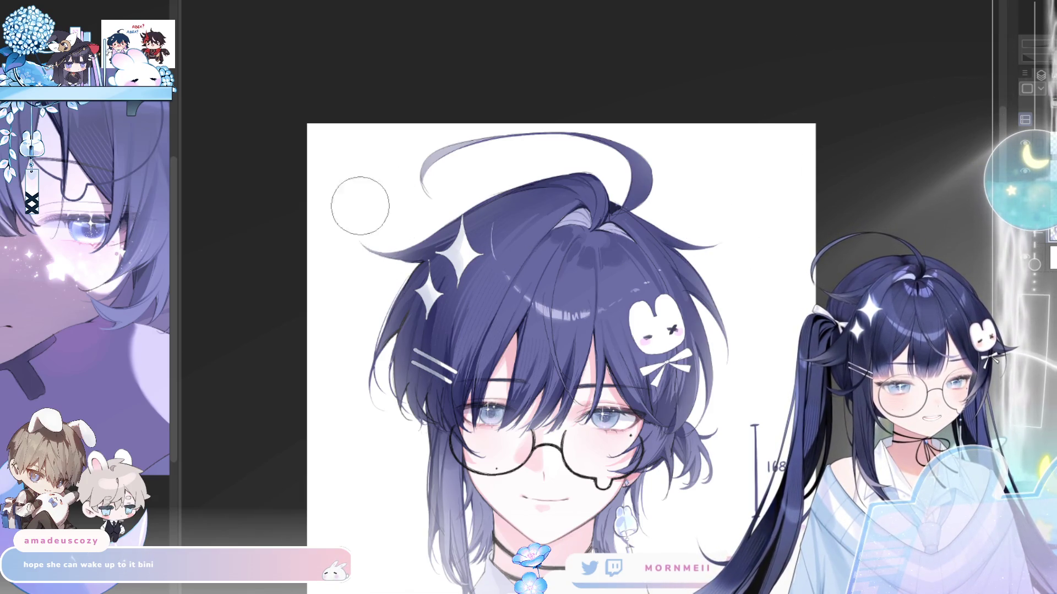
pyautogui.scroll(-2, 437, 165)
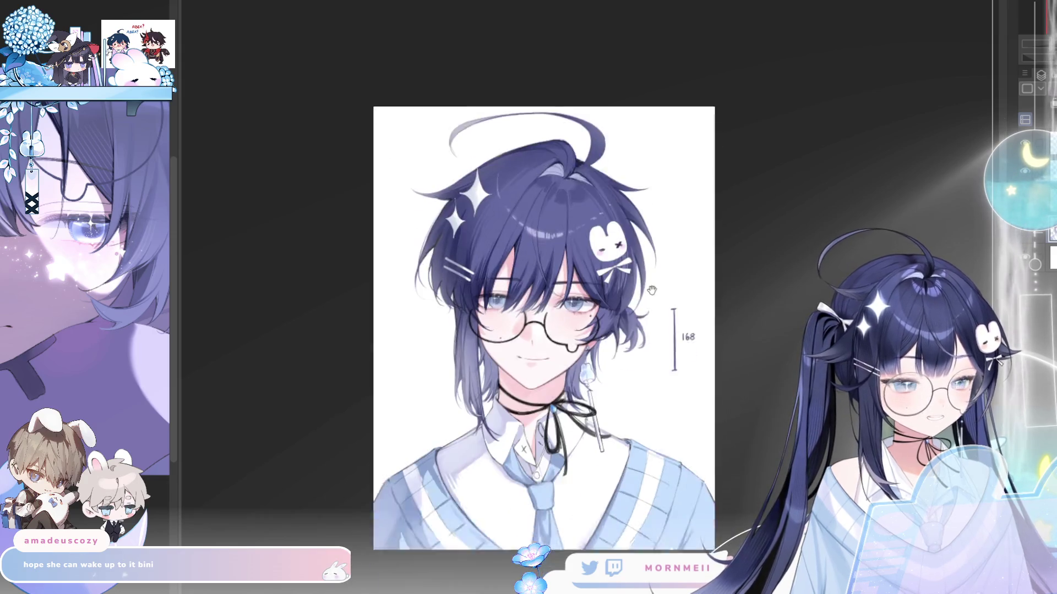
pyautogui.press('h')
pyautogui.press('h')
pyautogui.scroll(2, 444, 387)
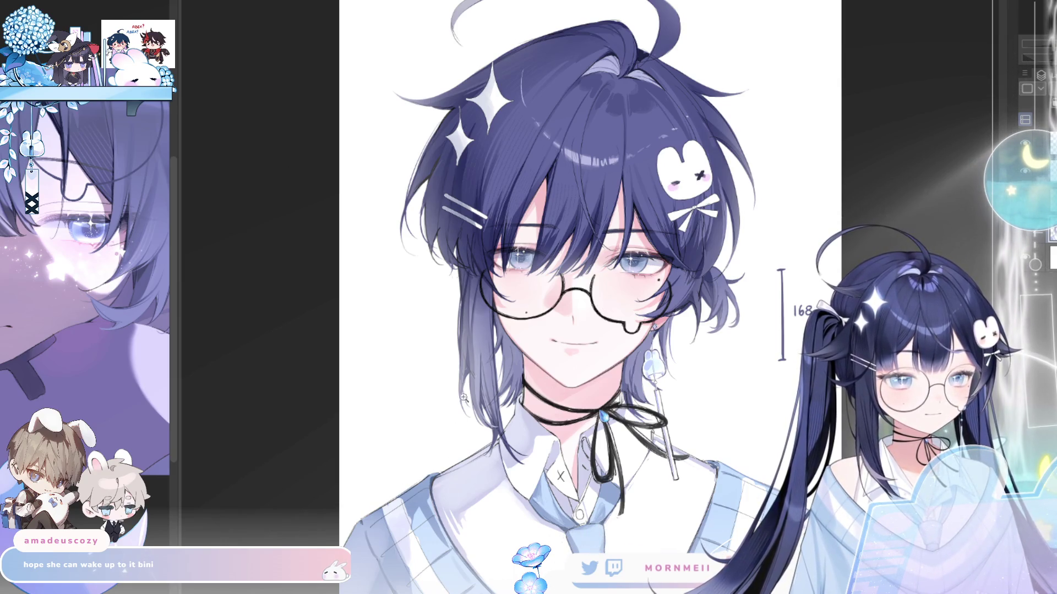
pyautogui.scroll(-1, 659, 337)
pyautogui.scroll(-1, 808, 291)
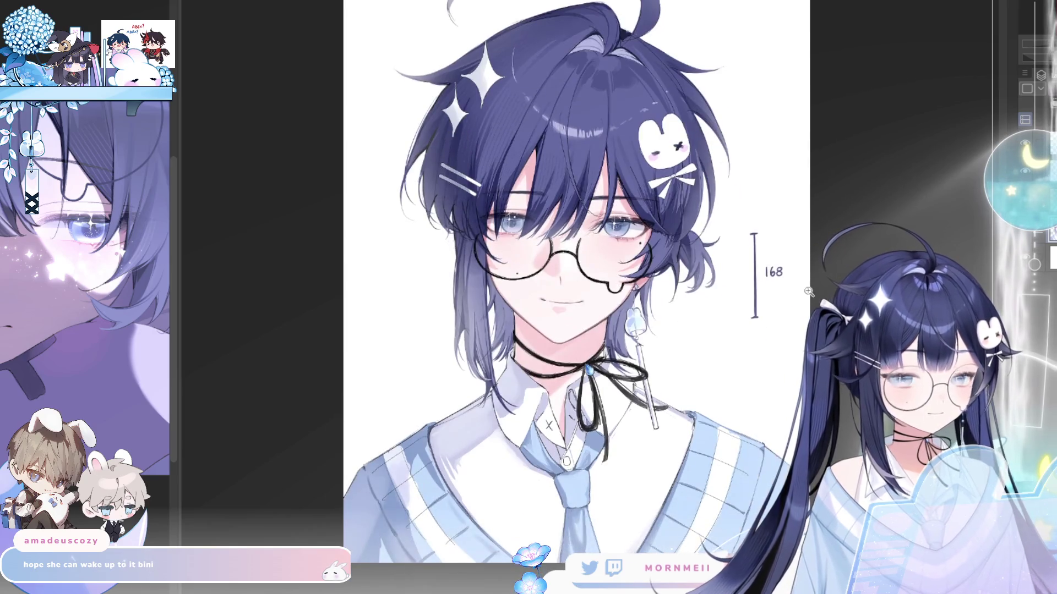
pyautogui.scroll(-1, 809, 291)
pyautogui.scroll(-1, 826, 280)
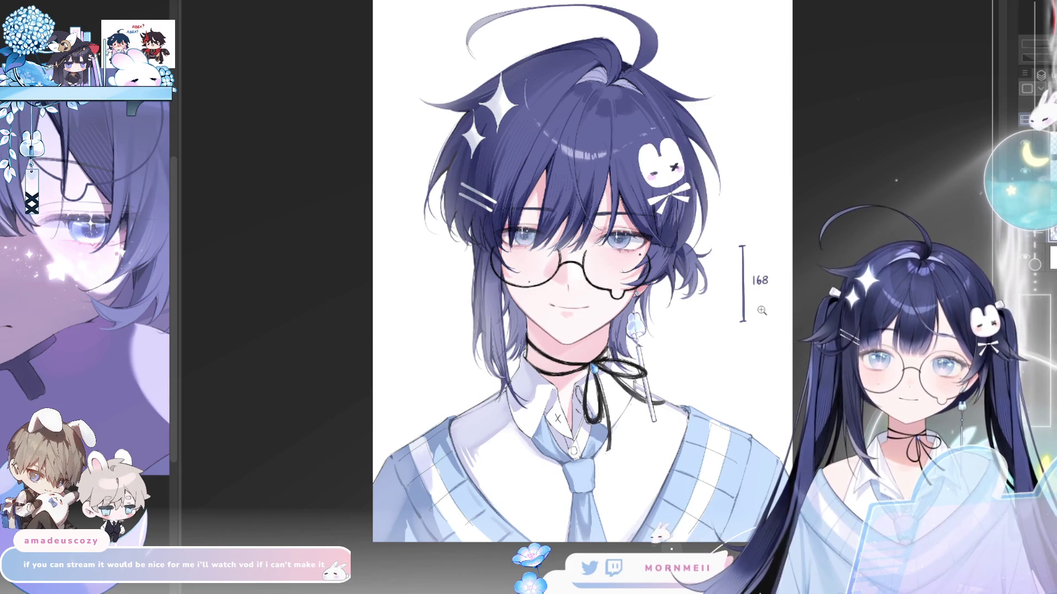
# Mirror the view once more to spot errors, then return it to unmirrored.
pyautogui.press('h')
pyautogui.press('h')
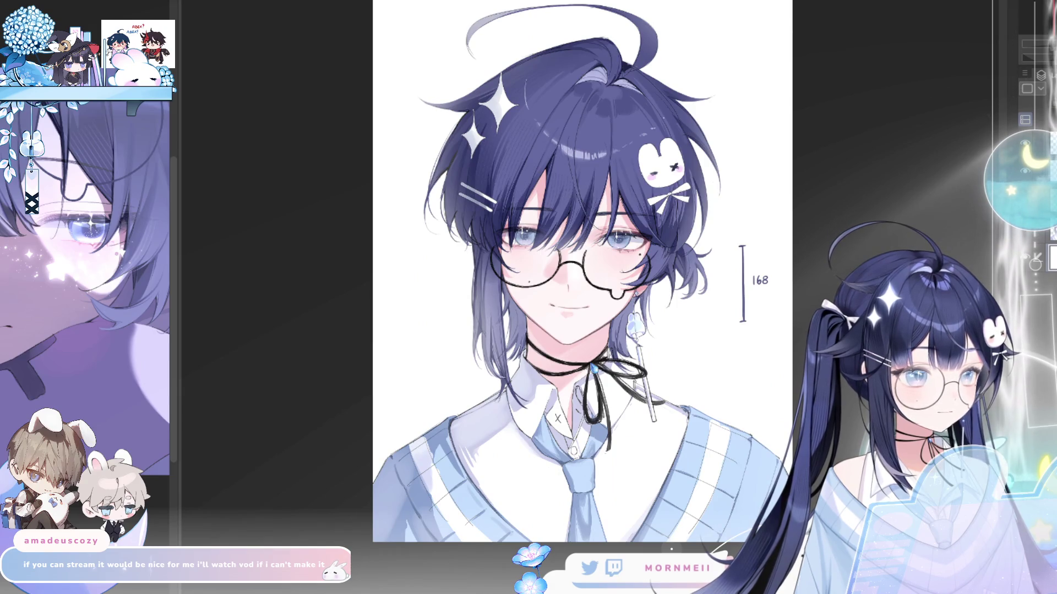
pyautogui.scroll(1, 662, 402)
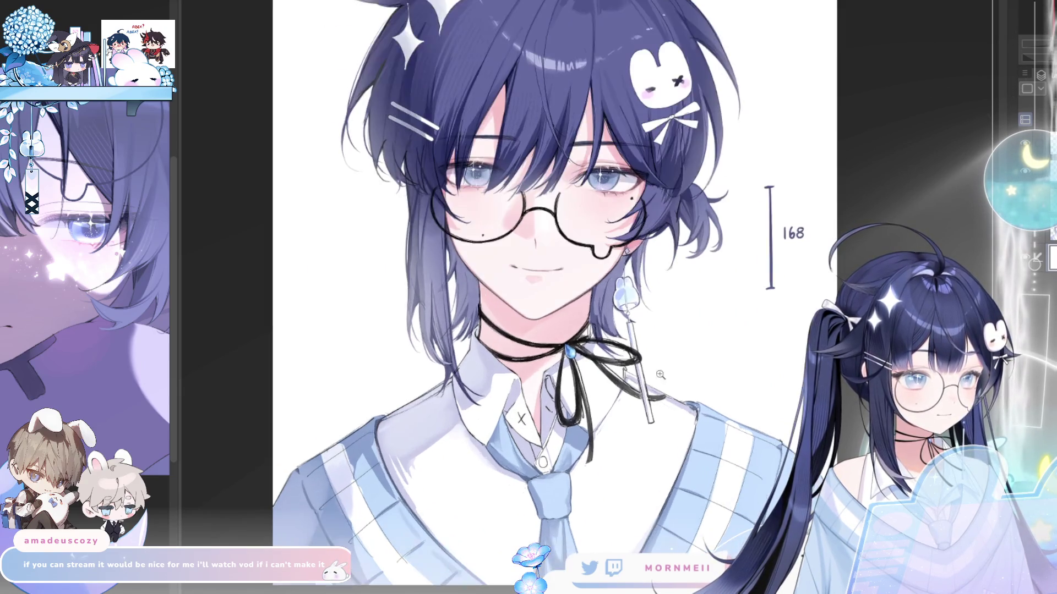
pyautogui.scroll(-1, 689, 96)
pyautogui.press('h')
pyautogui.press('h')
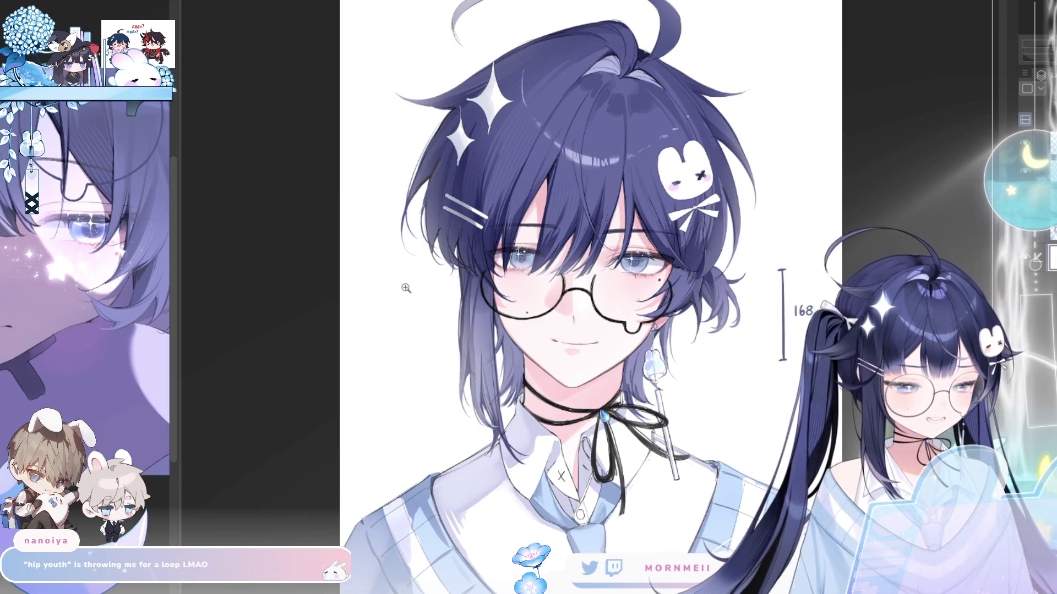
pyautogui.moveTo(475, 306); pyautogui.dragTo(381, 300)
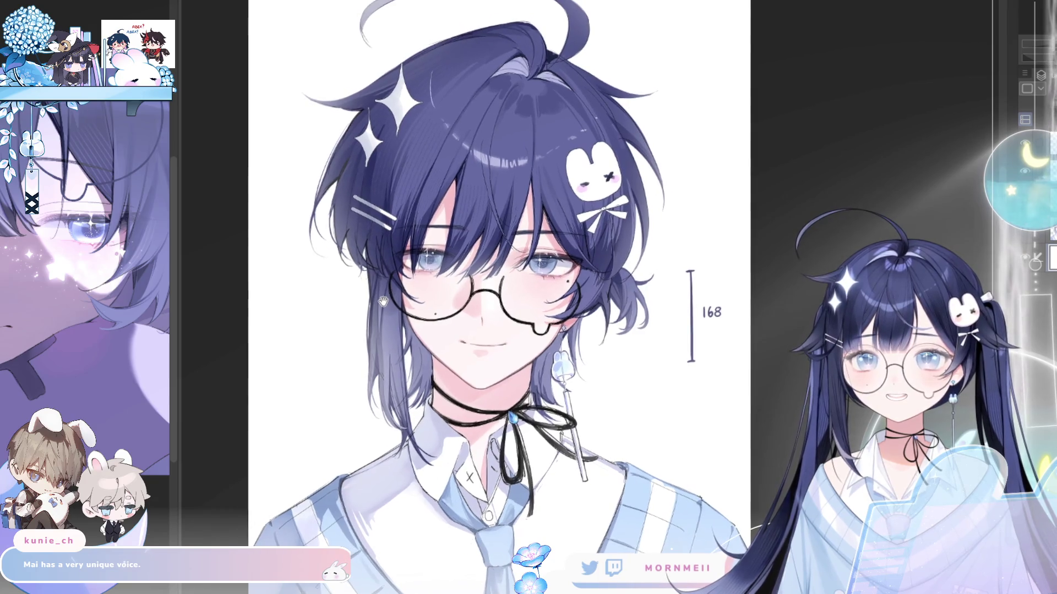
pyautogui.moveTo(381, 300)
pyautogui.mouseDown()
pyautogui.moveTo(391, 294)
pyautogui.moveTo(368, 263)
pyautogui.mouseUp()
pyautogui.scroll(-2, 392, 293)
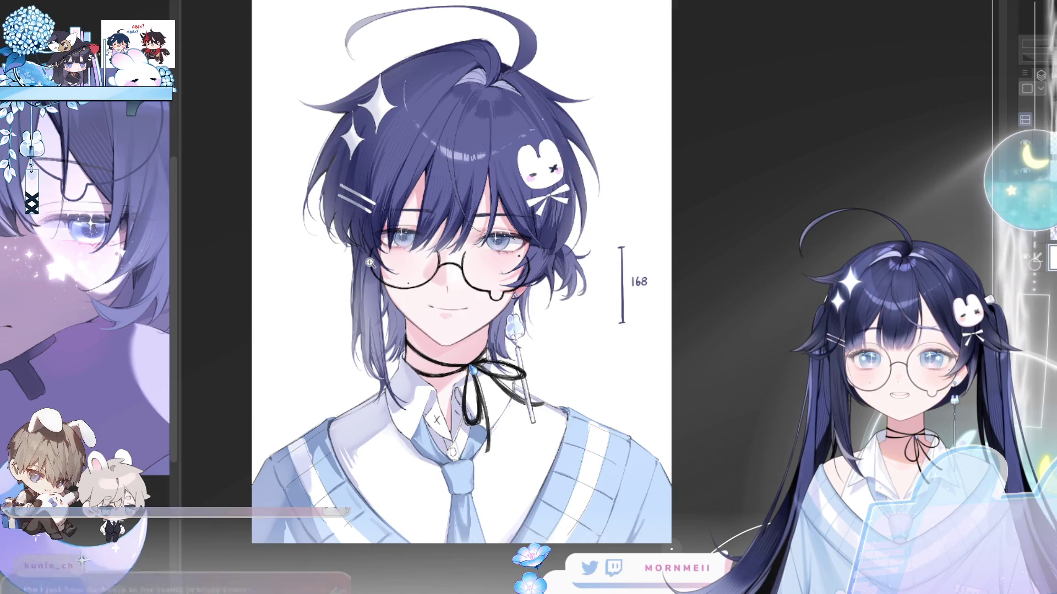